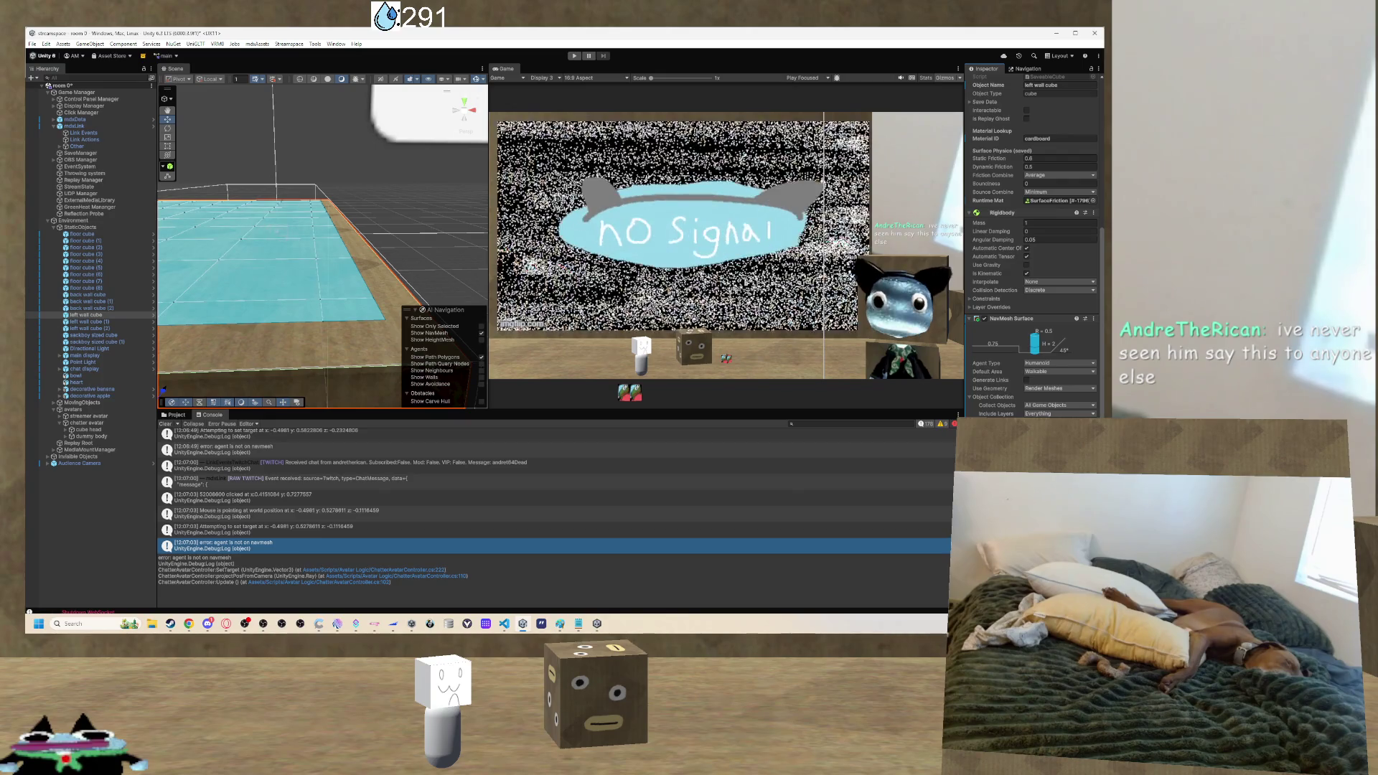
Orbit and zoom the Scene view around the cyan NavMesh floor.
mouse_move(330, 282)
left_mouse_down()
mouse_move(324, 302)
mouse_move(388, 305)
left_mouse_up()
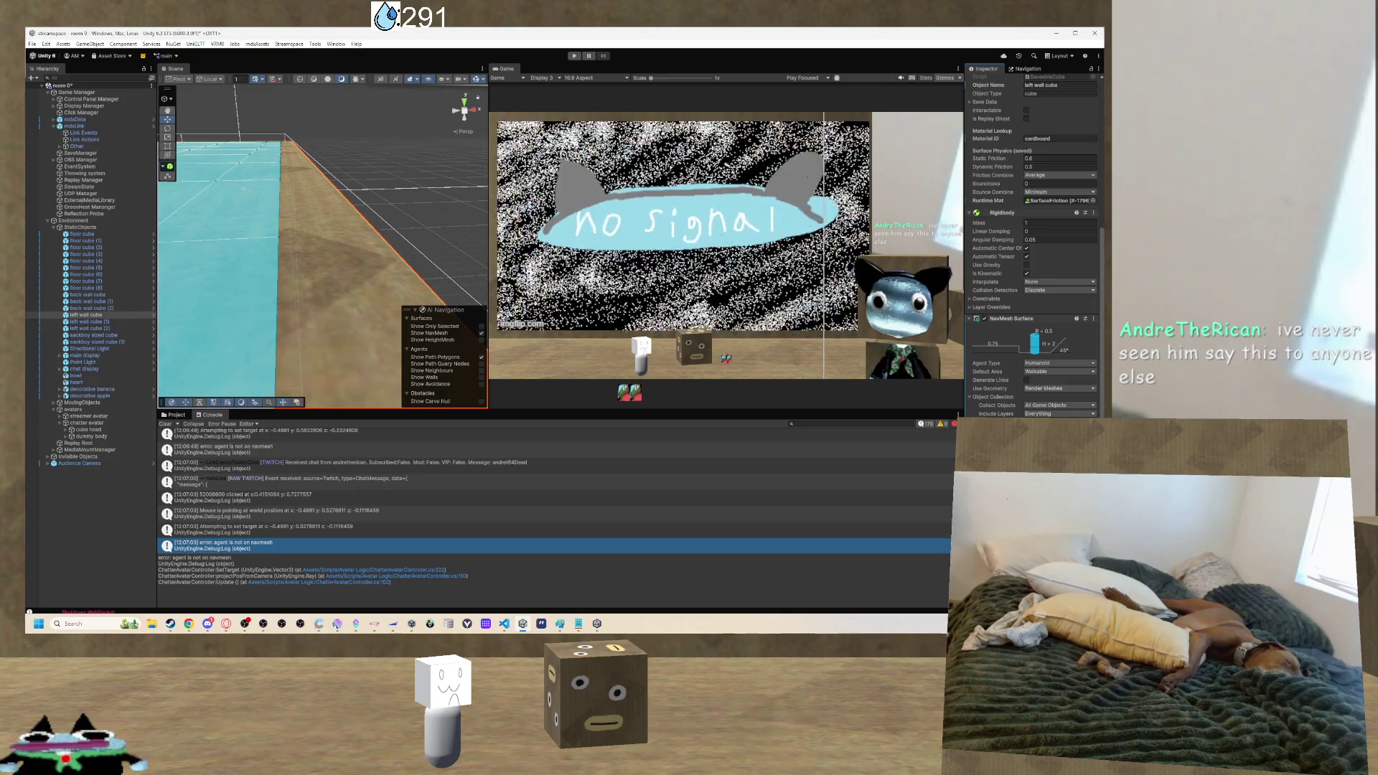
scroll(1025, 403, "down", 1)
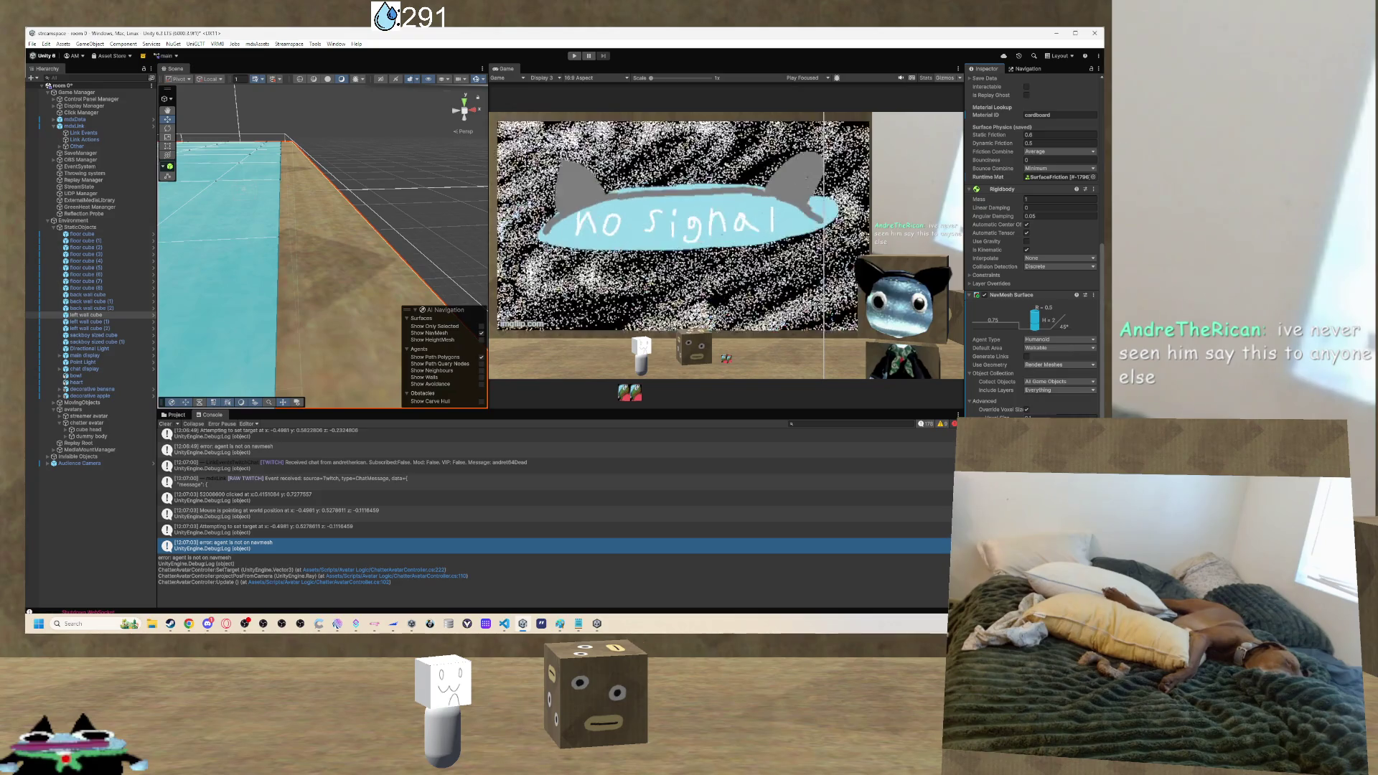
mouse_move(359, 325)
left_mouse_down()
mouse_move(311, 288)
mouse_move(231, 330)
mouse_move(203, 271)
mouse_move(288, 241)
mouse_move(166, 252)
mouse_move(38, 228)
mouse_move(287, 266)
mouse_move(322, 285)
left_mouse_up()
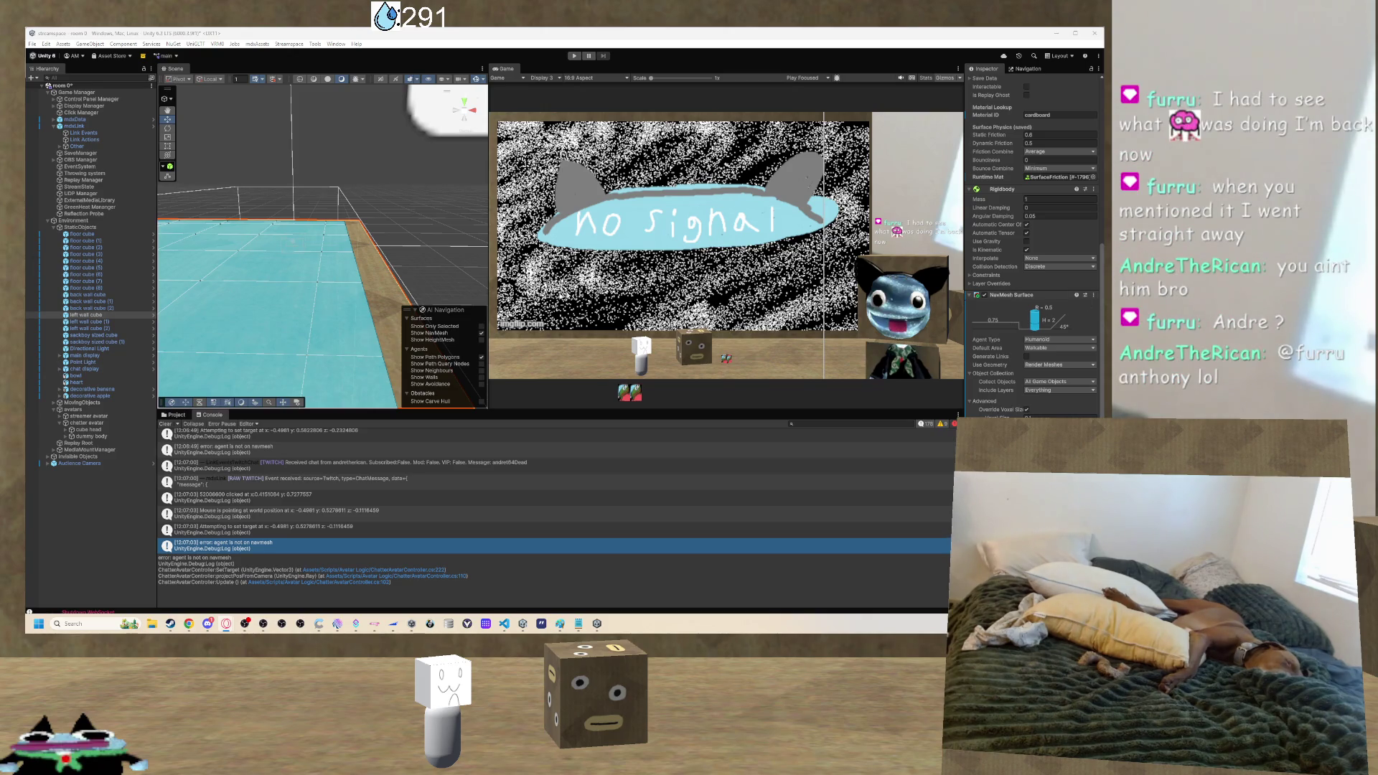
left_click_drag(343, 317, 456, 334)
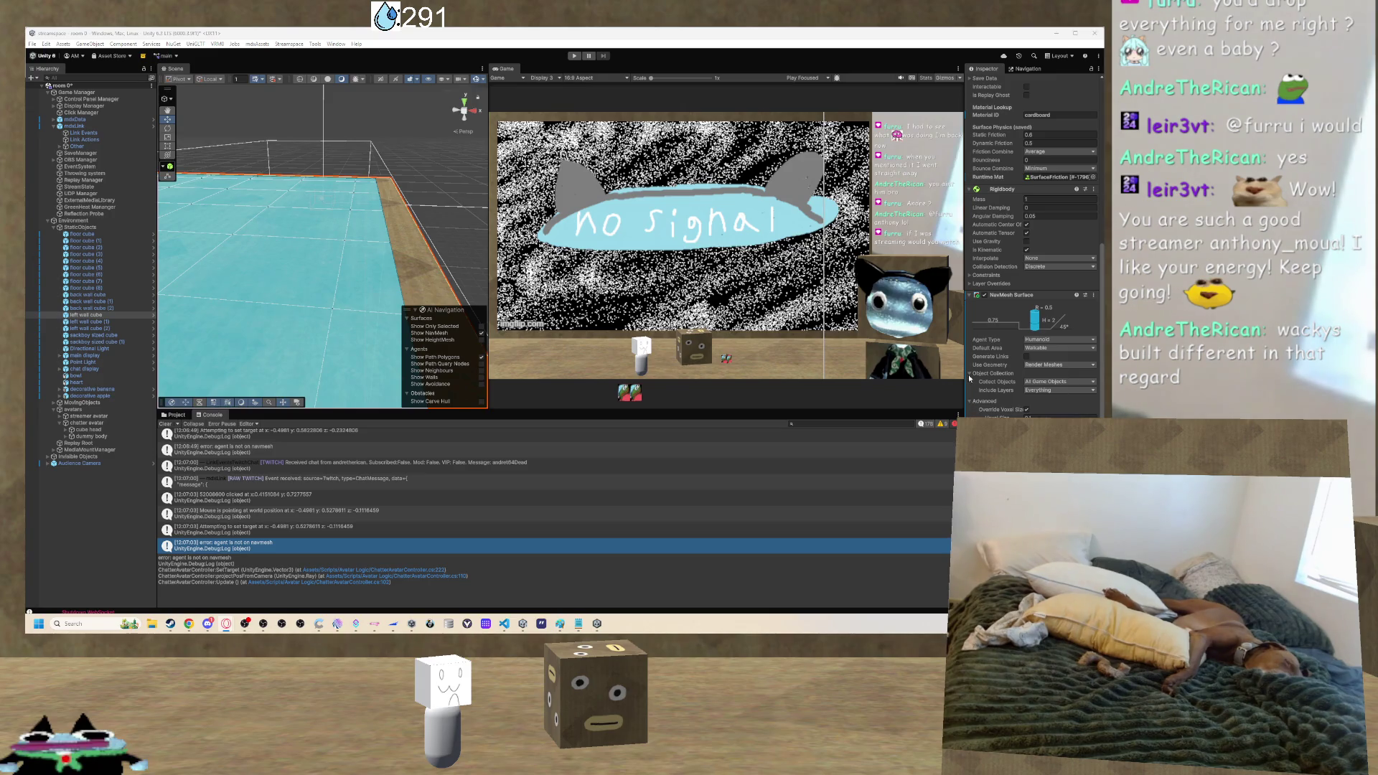
scroll(971, 402, "up", 1)
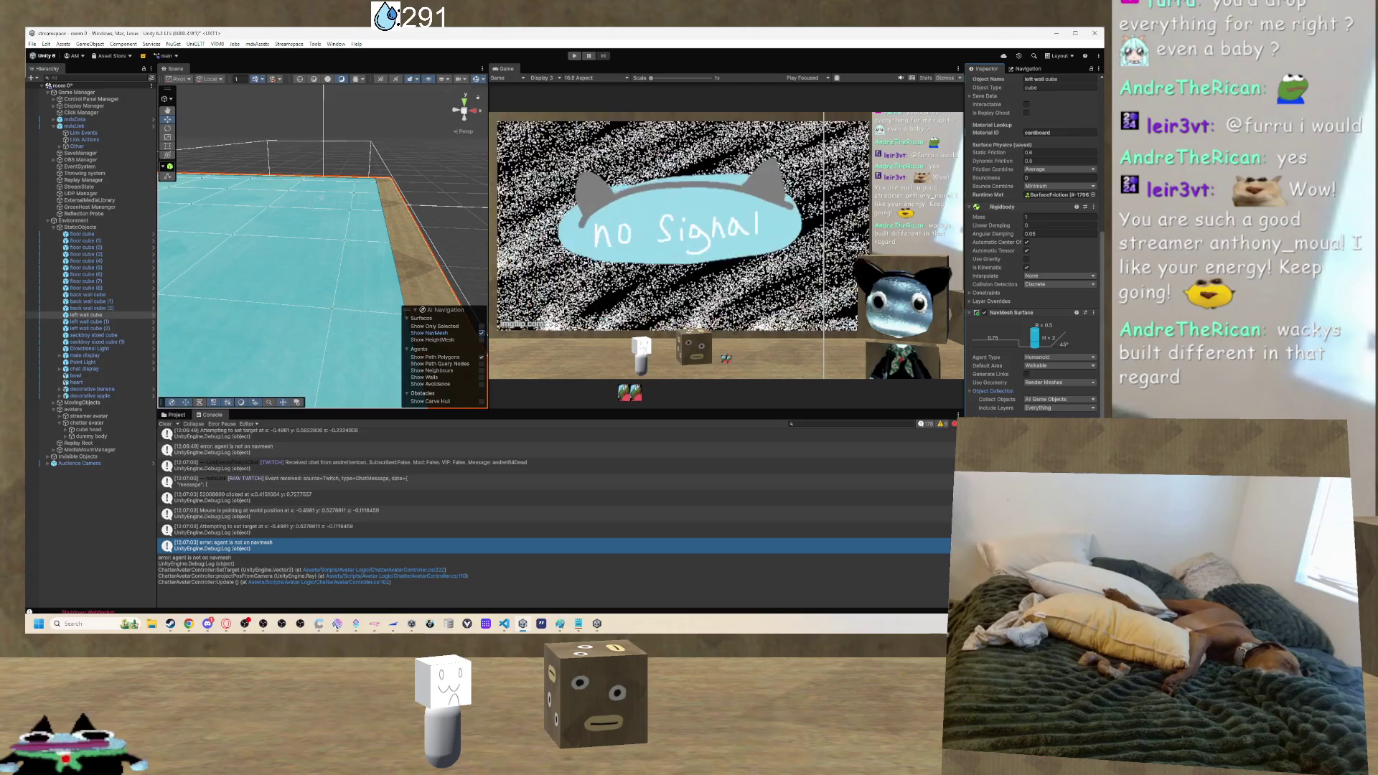
scroll(1034, 244, "down", 5)
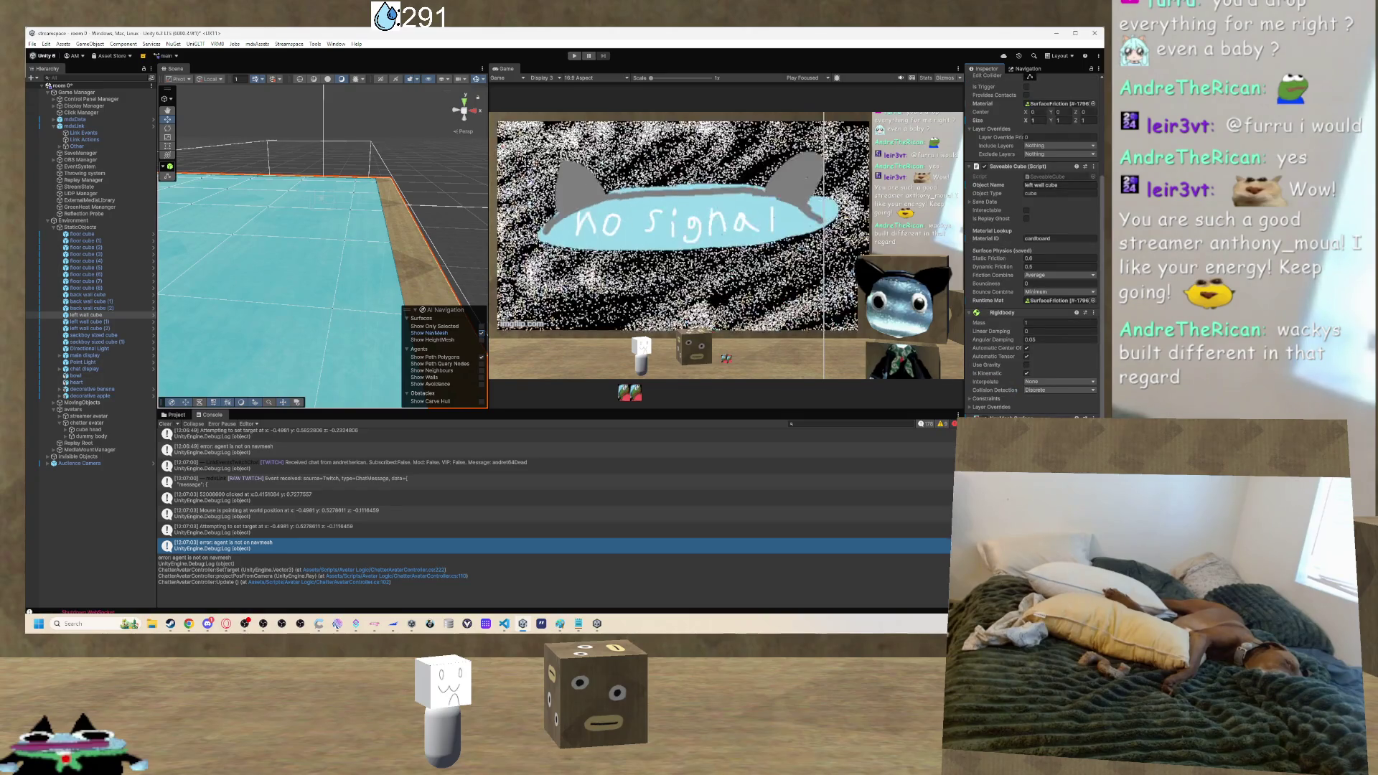
scroll(1033, 244, "down", 5)
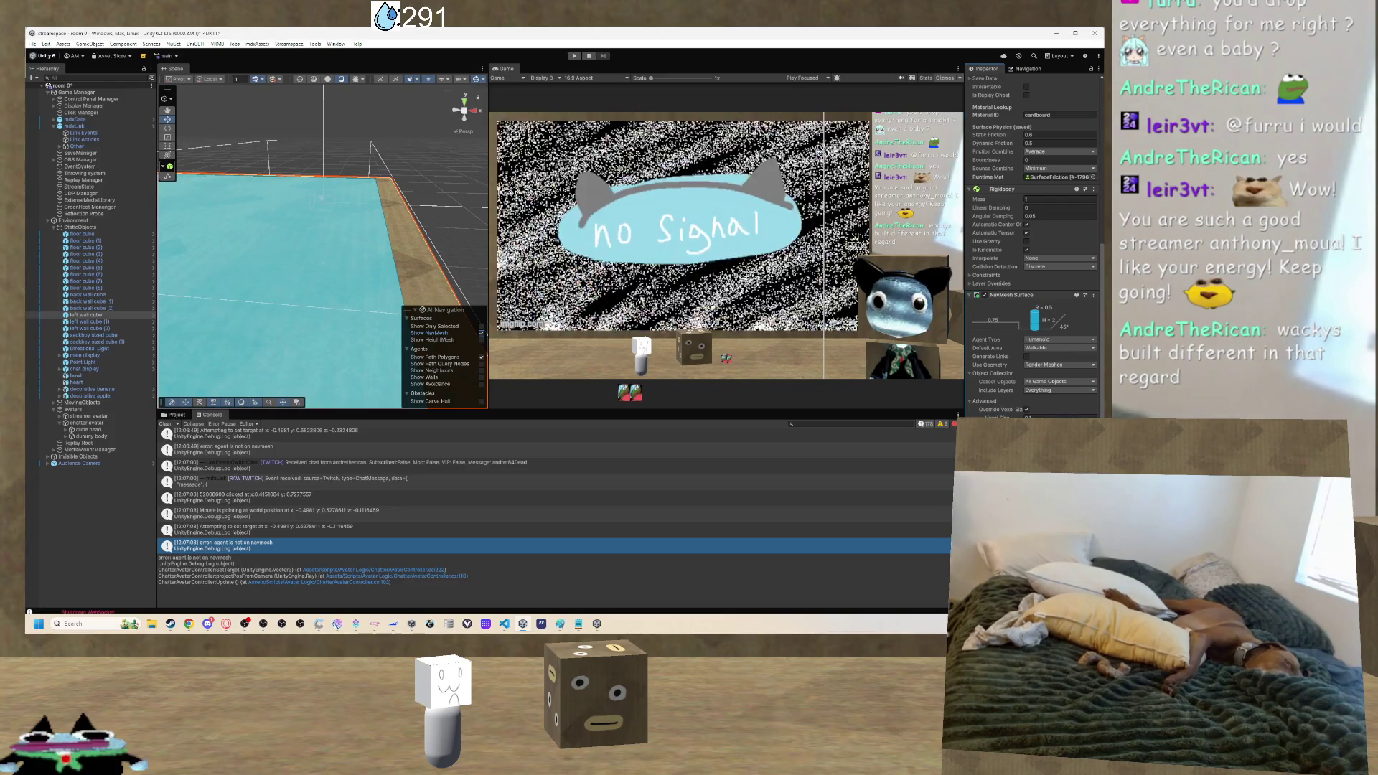
left_click_drag(358, 251, 434, 281)
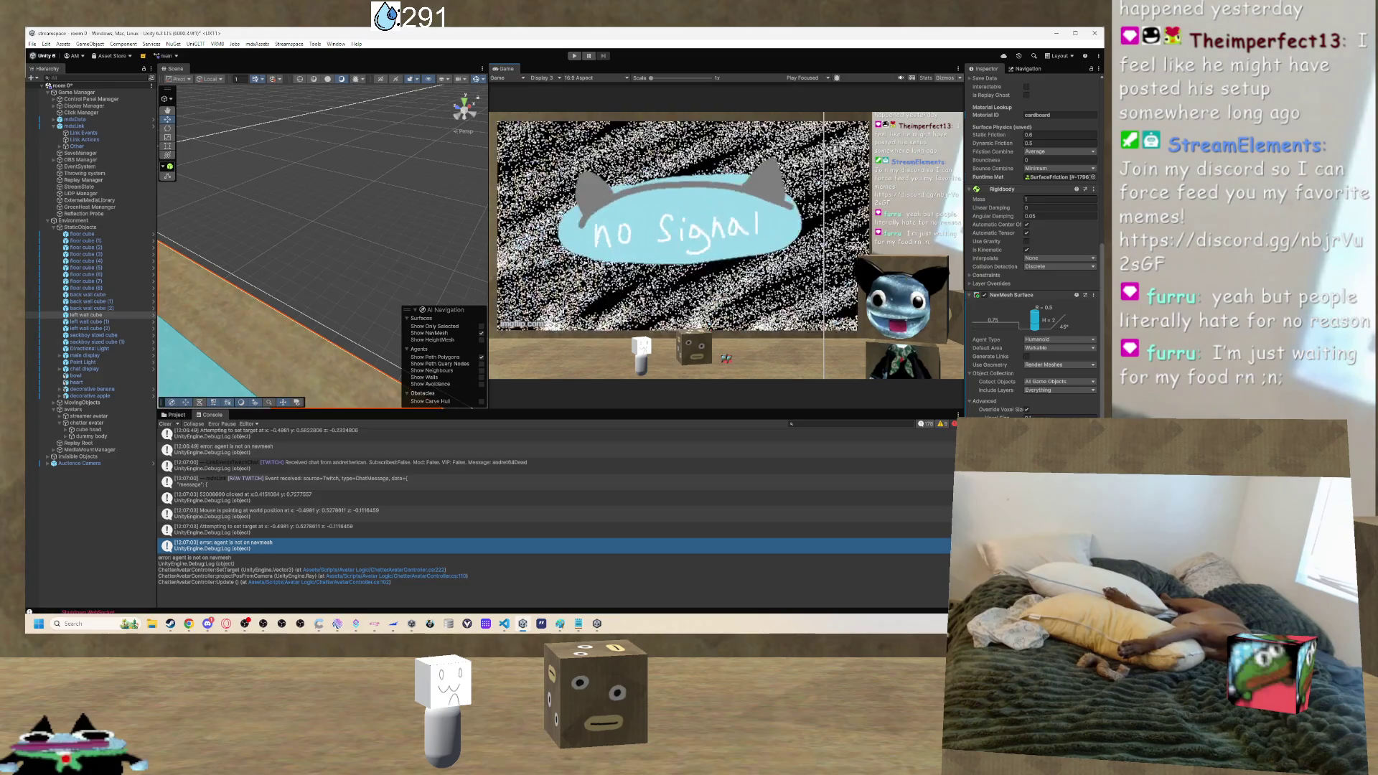
Swing the camera down over the NavMesh floor, then switch to the tutorial browser.
key("alt+Tab")
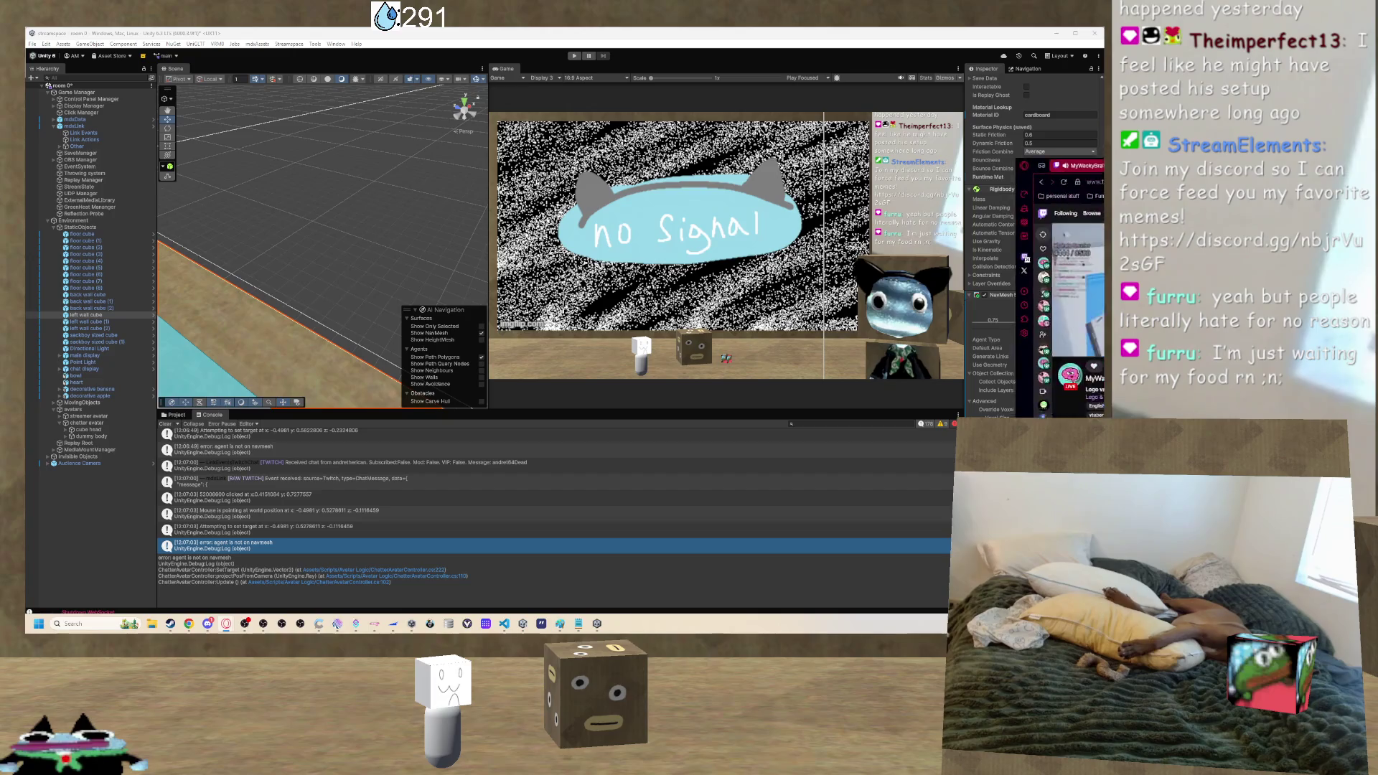
key("alt+Tab")
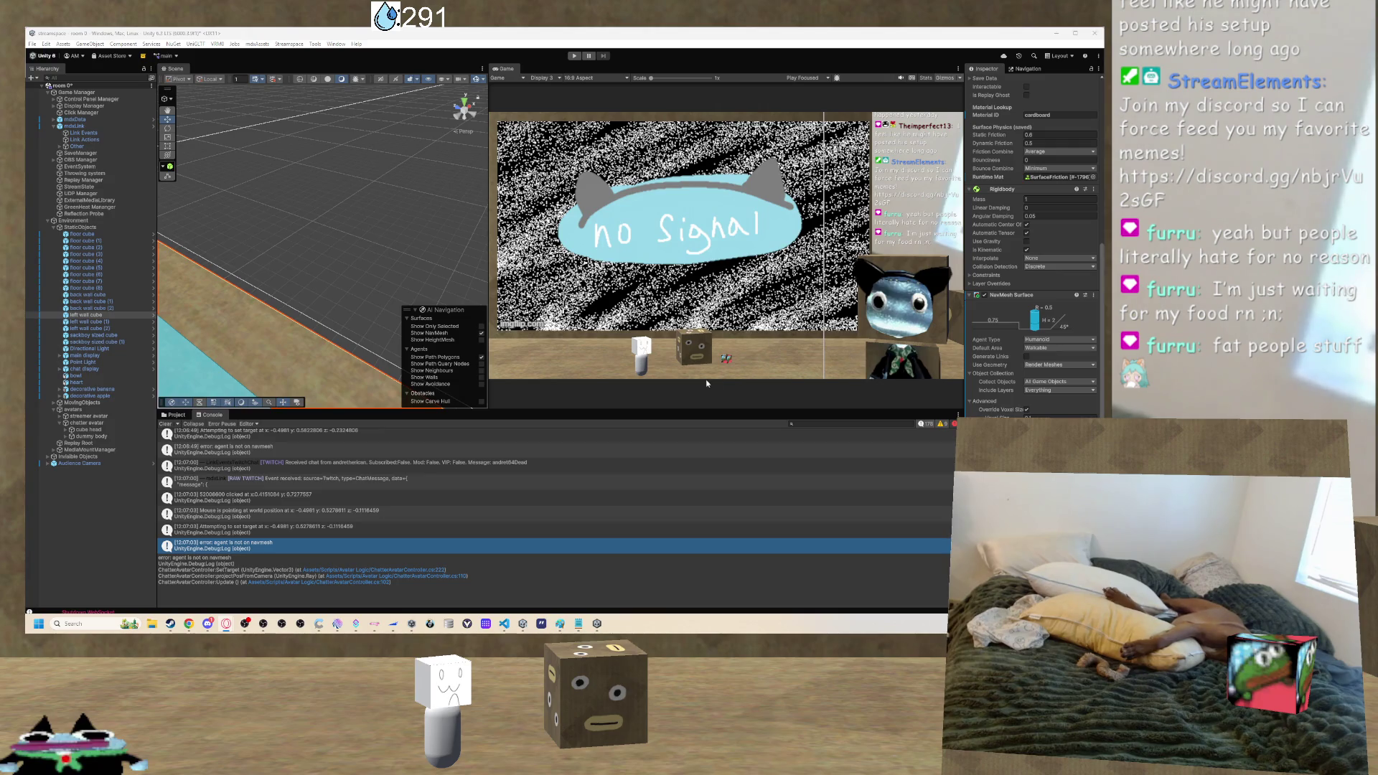
mouse_move(385, 264)
left_mouse_down()
mouse_move(280, 230)
mouse_move(44, 218)
mouse_move(1102, 229)
mouse_move(1086, 296)
left_mouse_up()
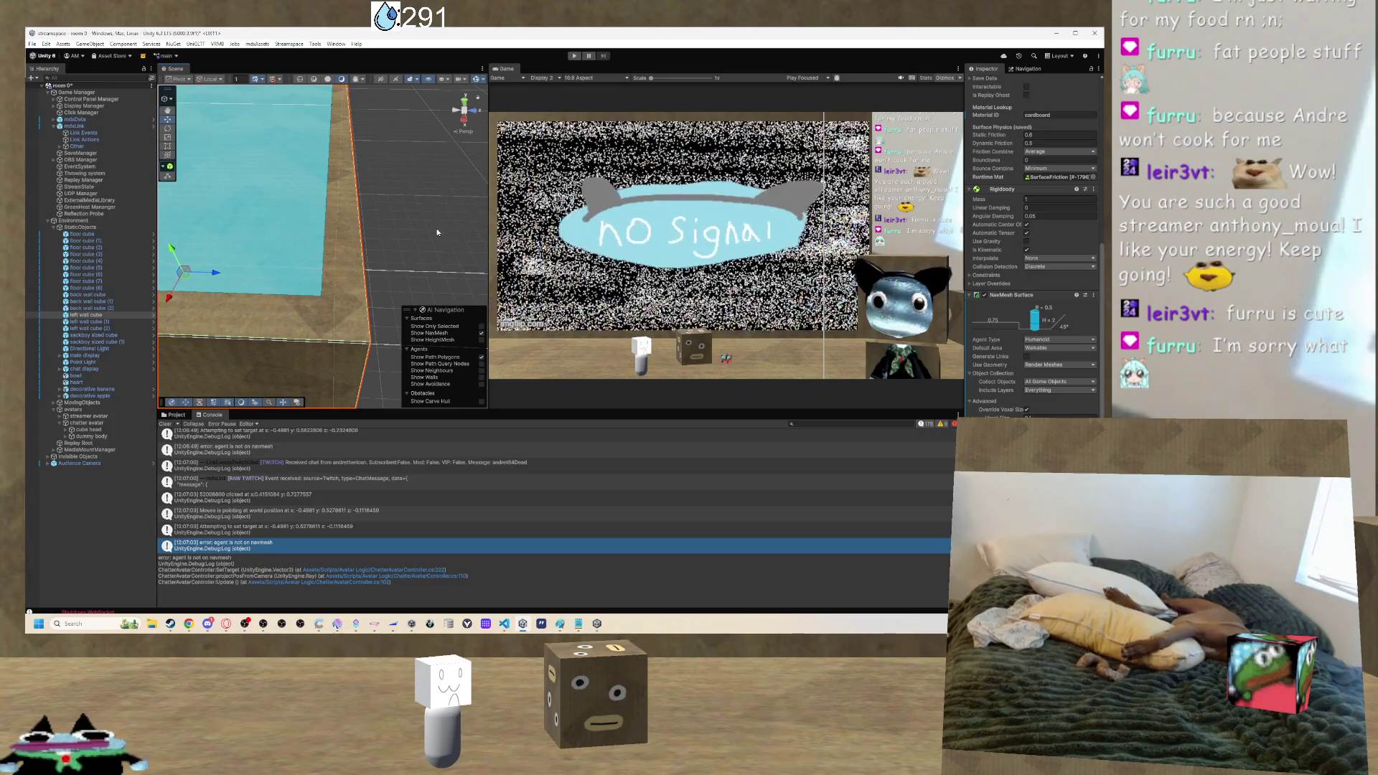
left_click_drag(430, 237, 287, 176)
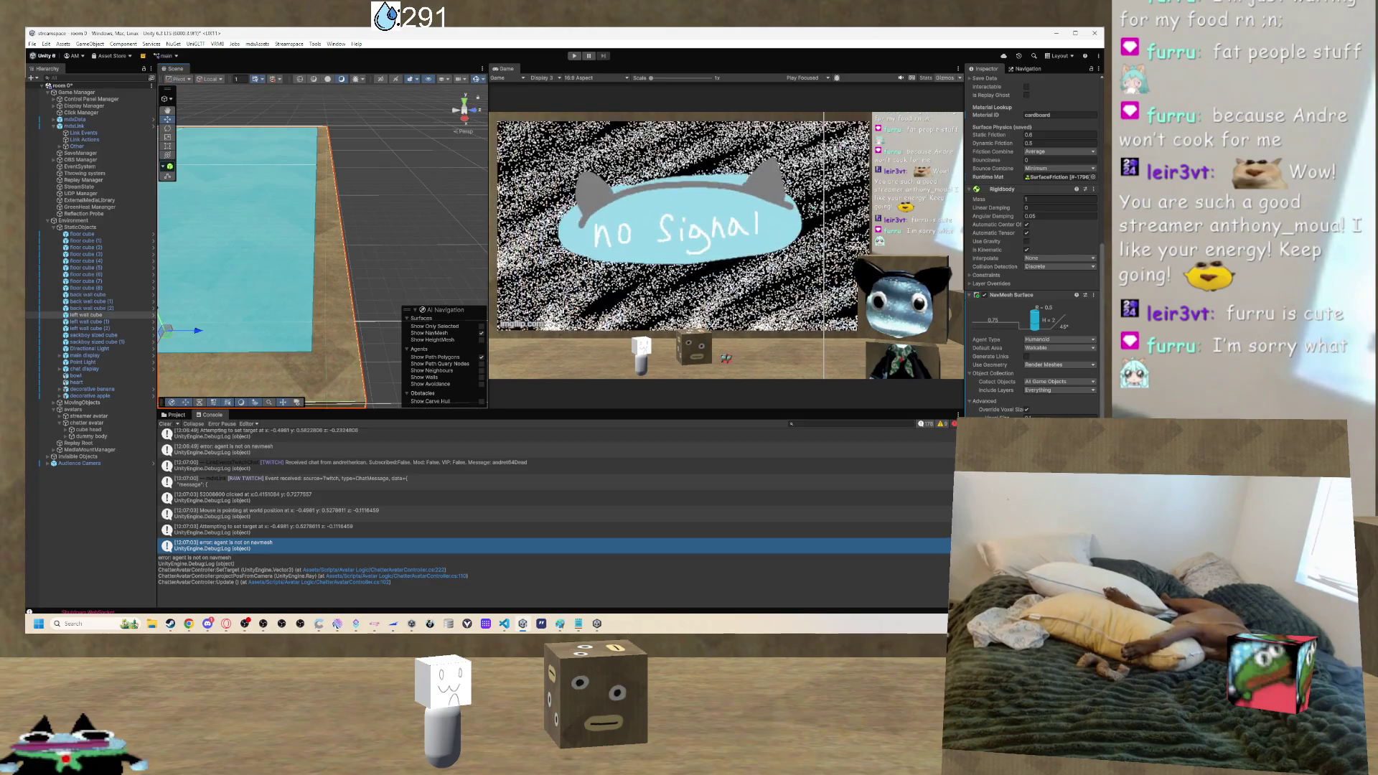
key("alt+Tab")
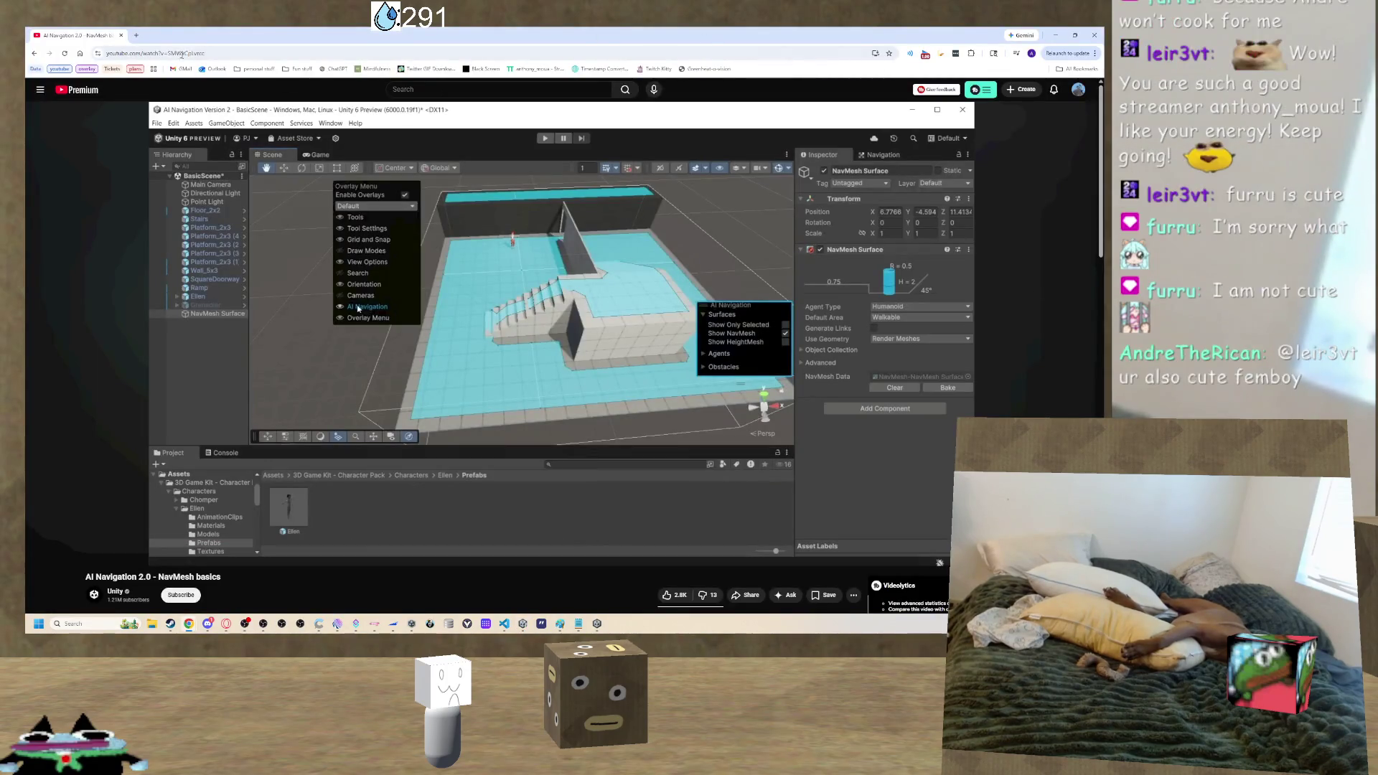
Search Google for 'unity navmesh reduce radius' in a new tab.
left_click(137, 35)
type("unit")
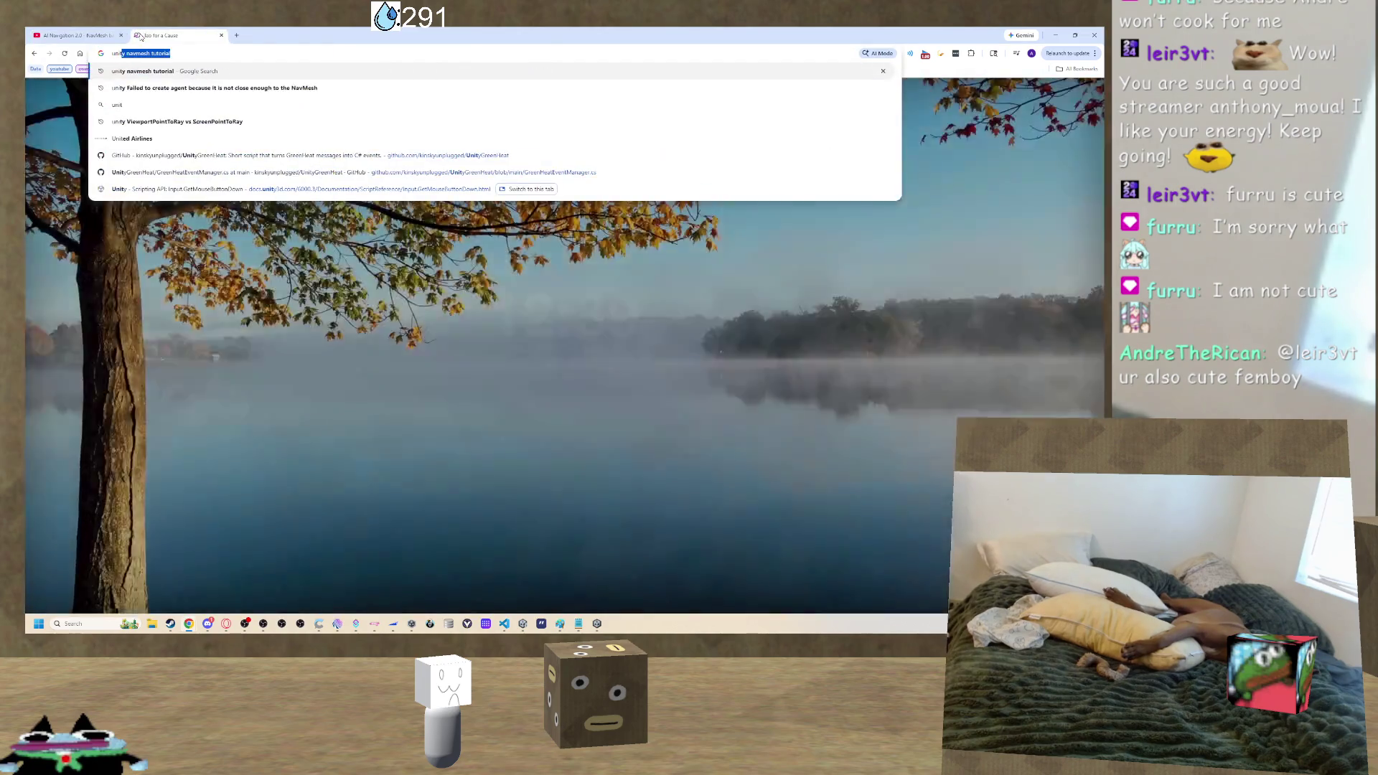
type("y navmesh ")
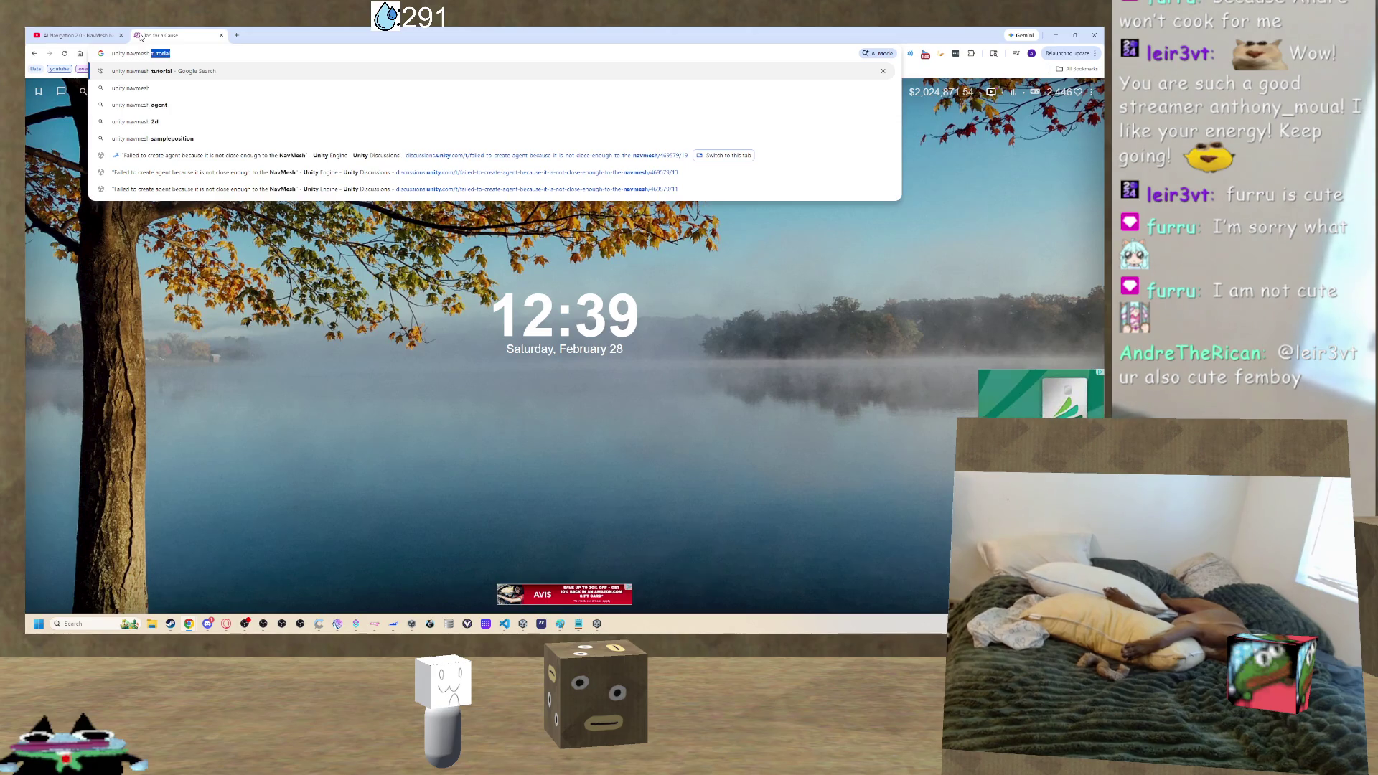
type("reduce")
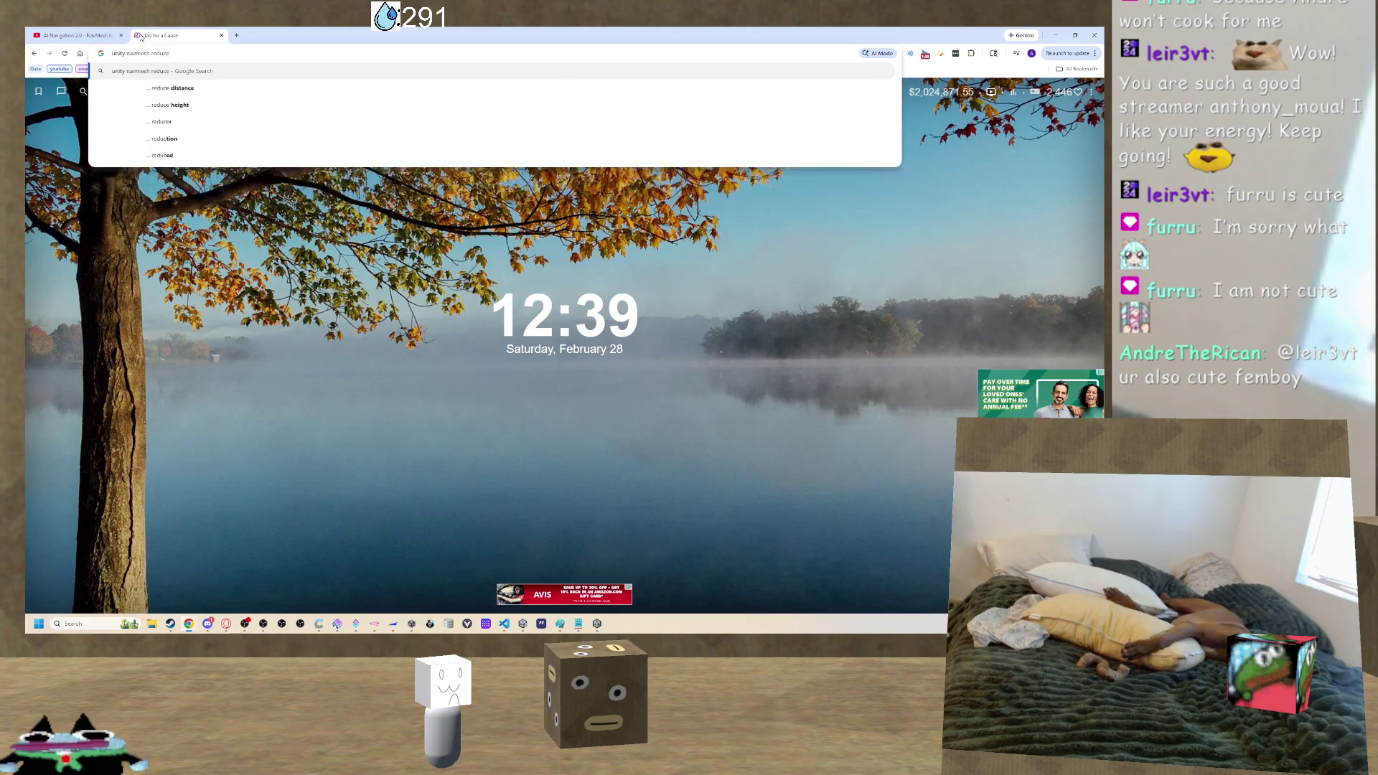
type(" radius")
key("Return")
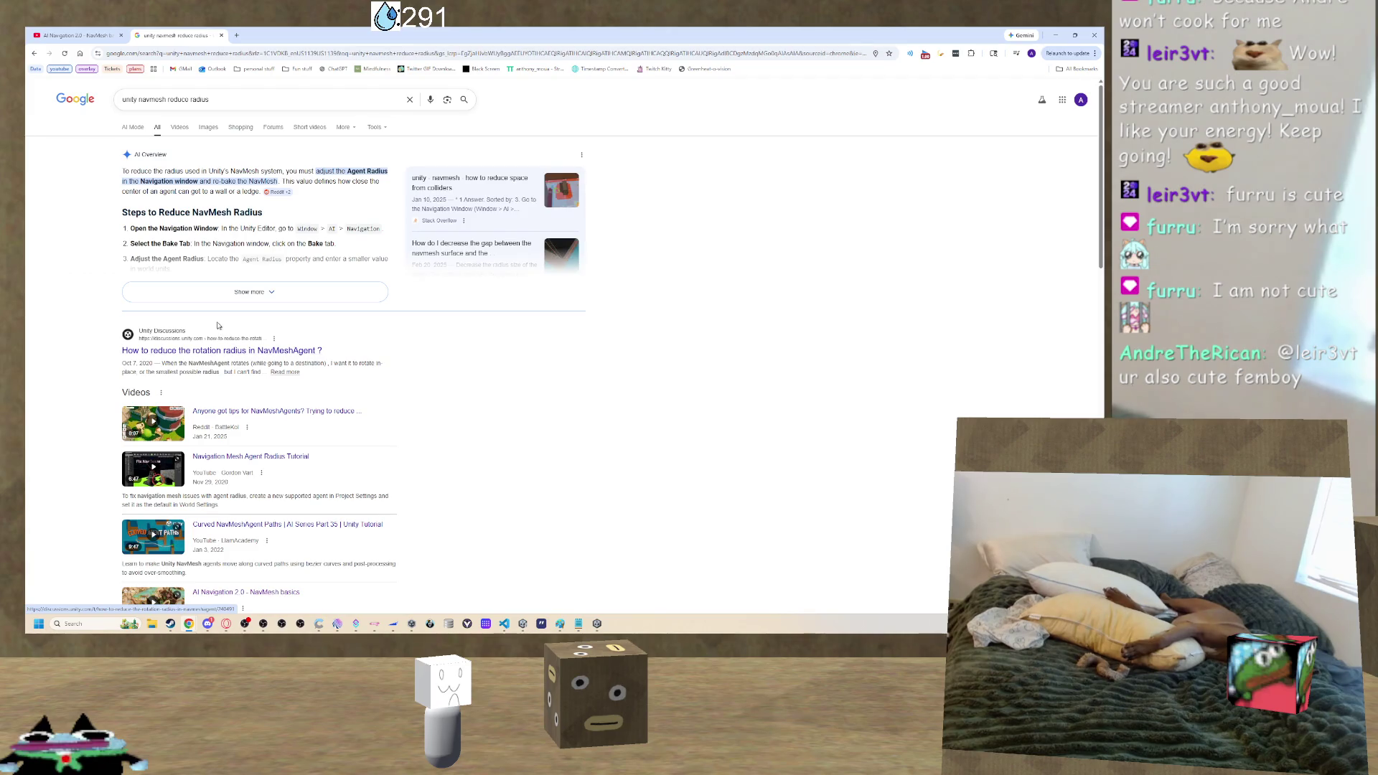
Change the query to 'unity navmesh surface resizer' and search again.
left_click(168, 99)
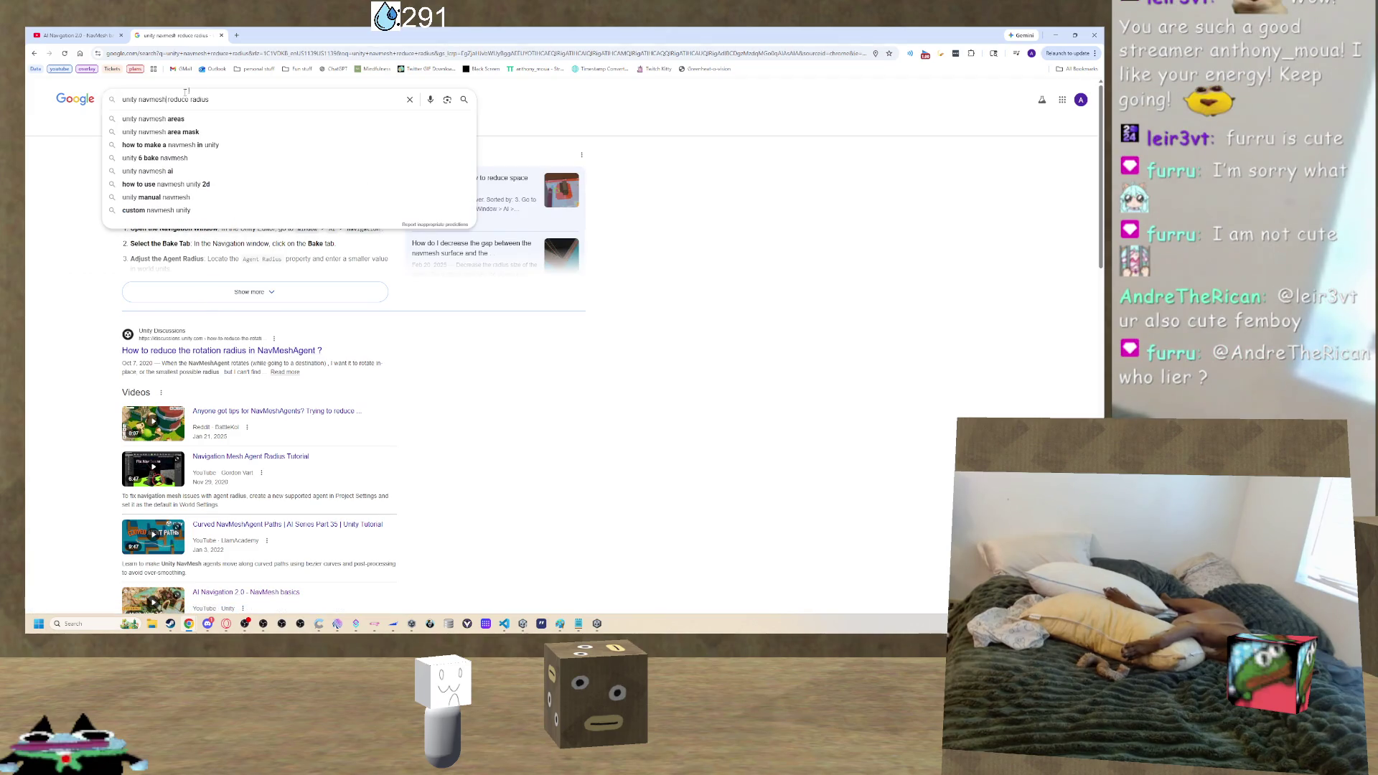
type("surfa")
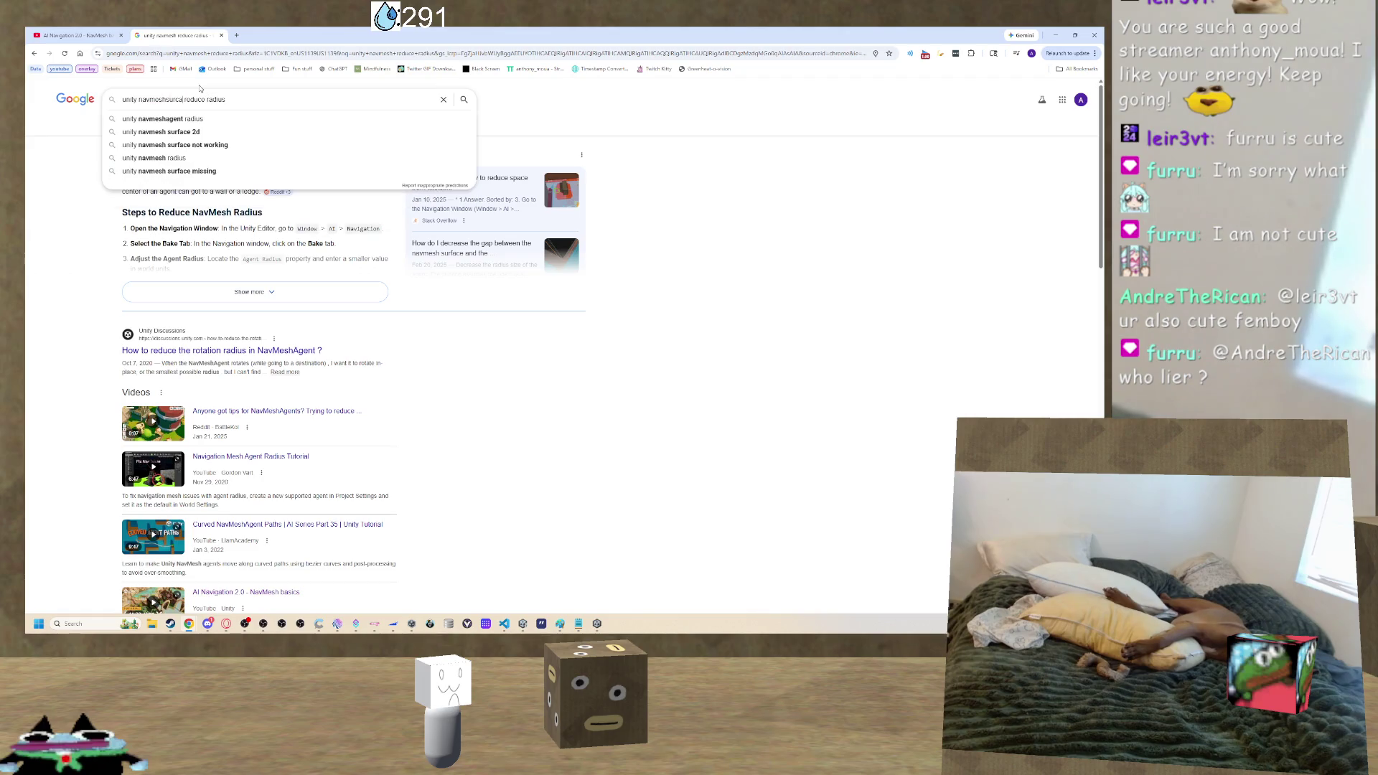
key("BackSpace")
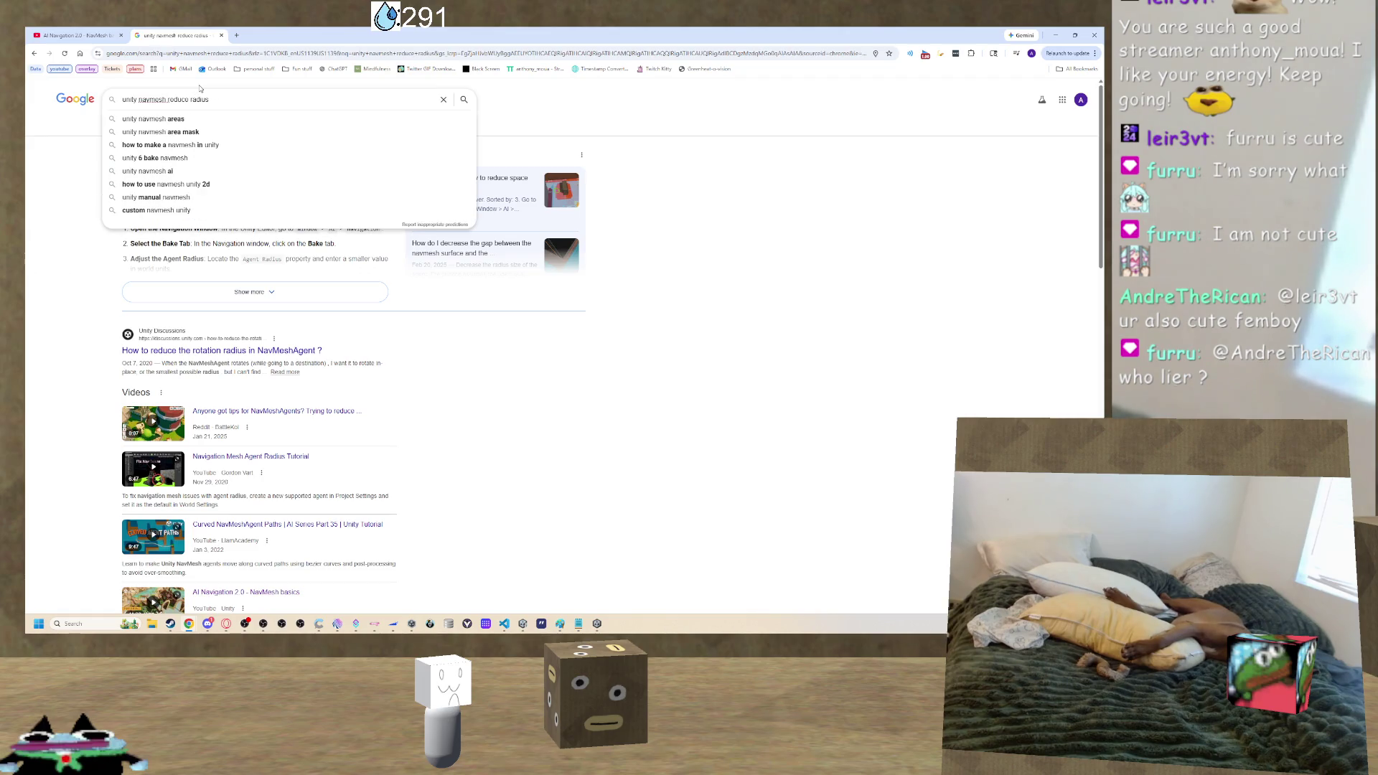
key("BackSpace")
type("surface ")
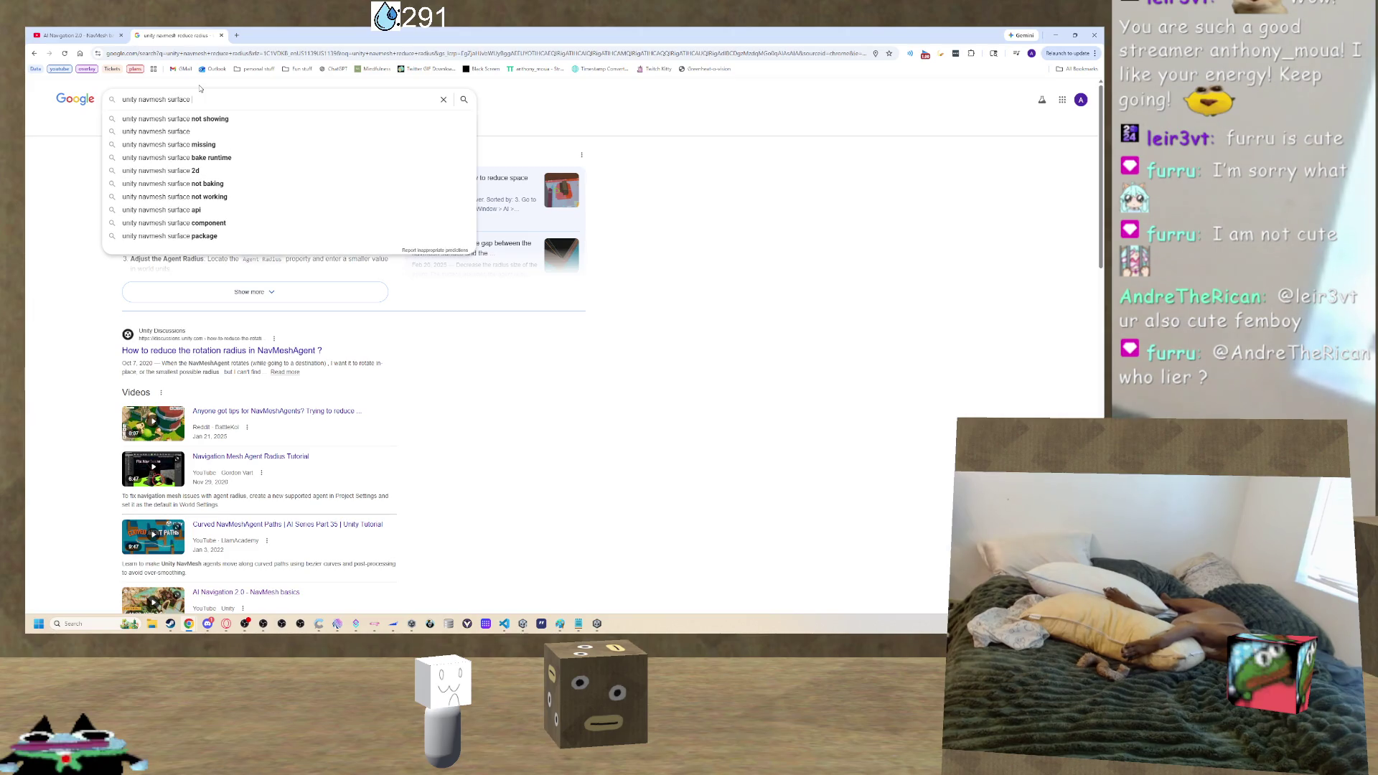
type("re")
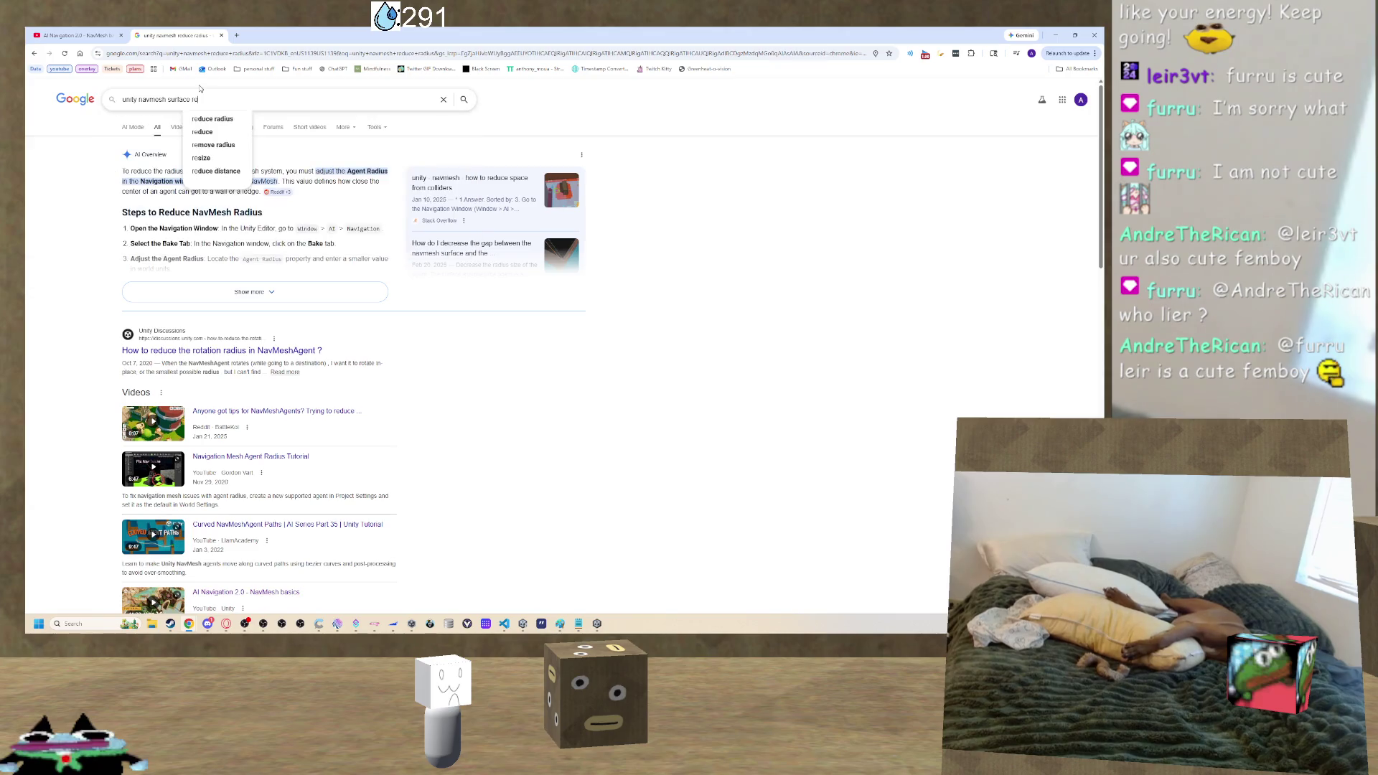
type("sizer")
key("Return")
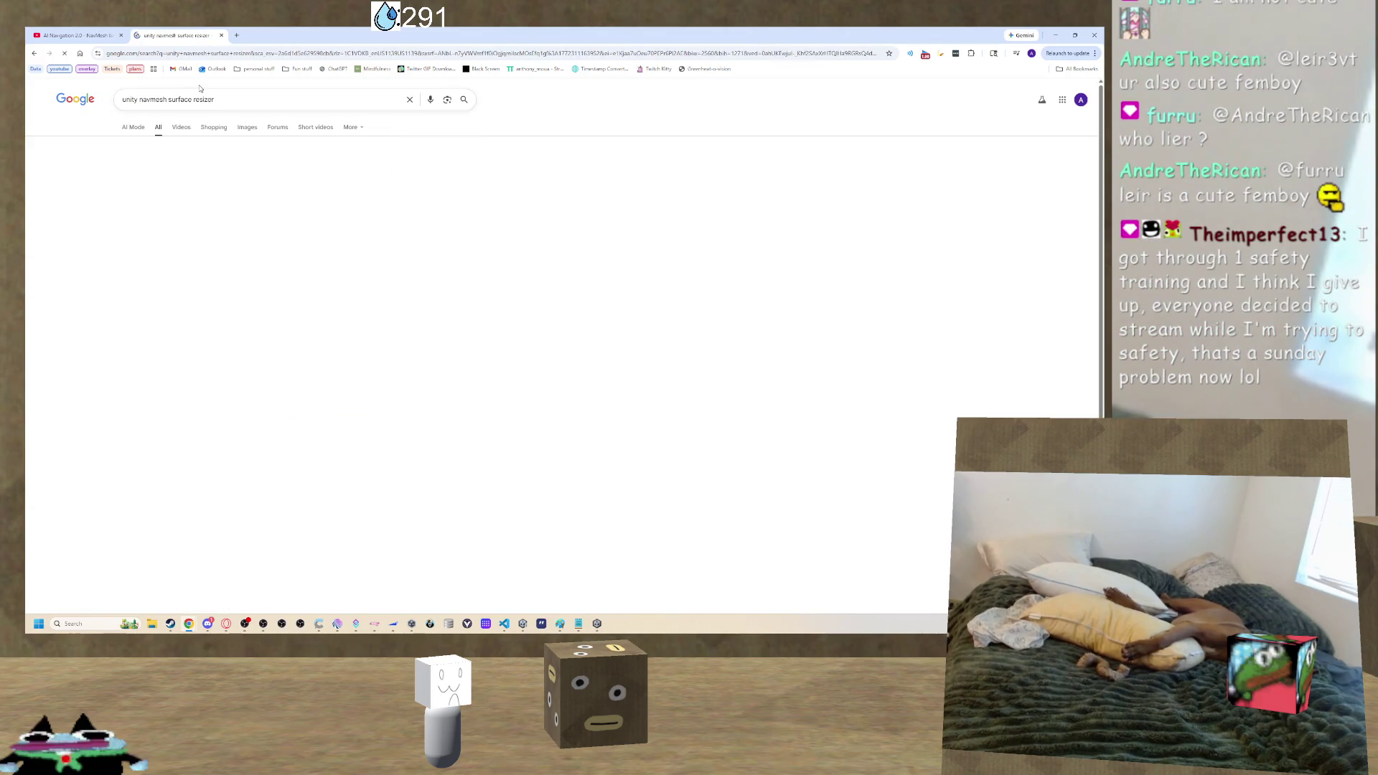
Correct the query to 'unity navmesh surface resize' and search.
left_click(224, 106)
key("BackSpace")
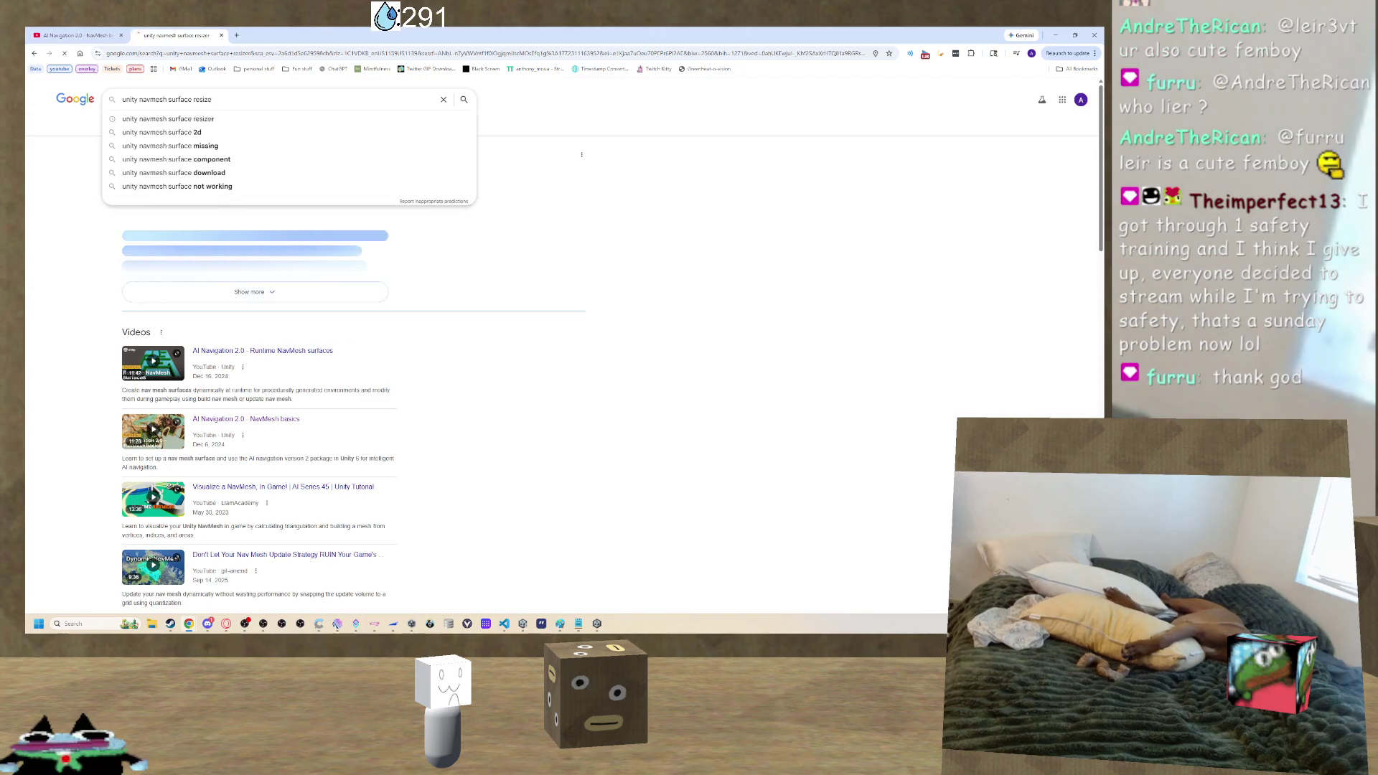
key("Return")
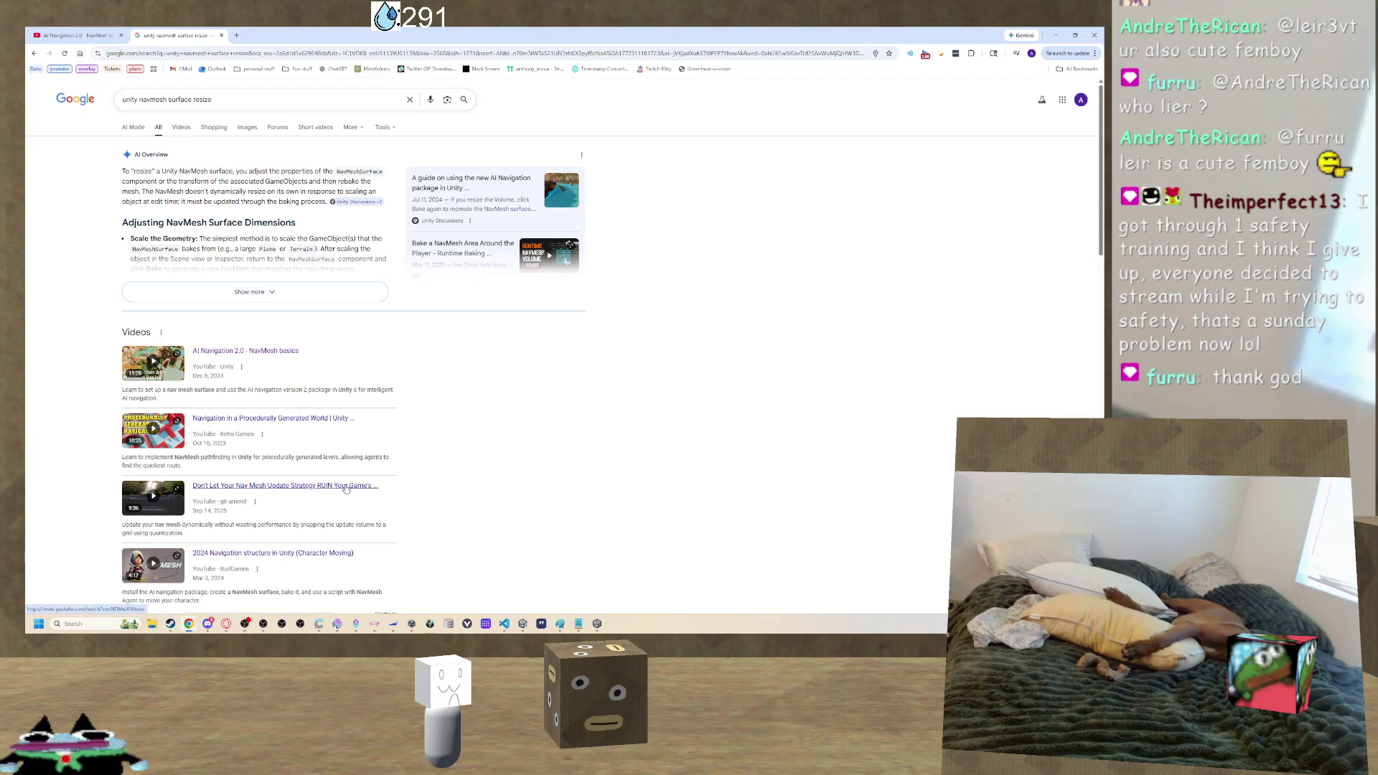
Open the third video result in a new tab, pause it, and close that tab.
right_click(345, 489)
left_click(380, 359)
left_click(278, 36)
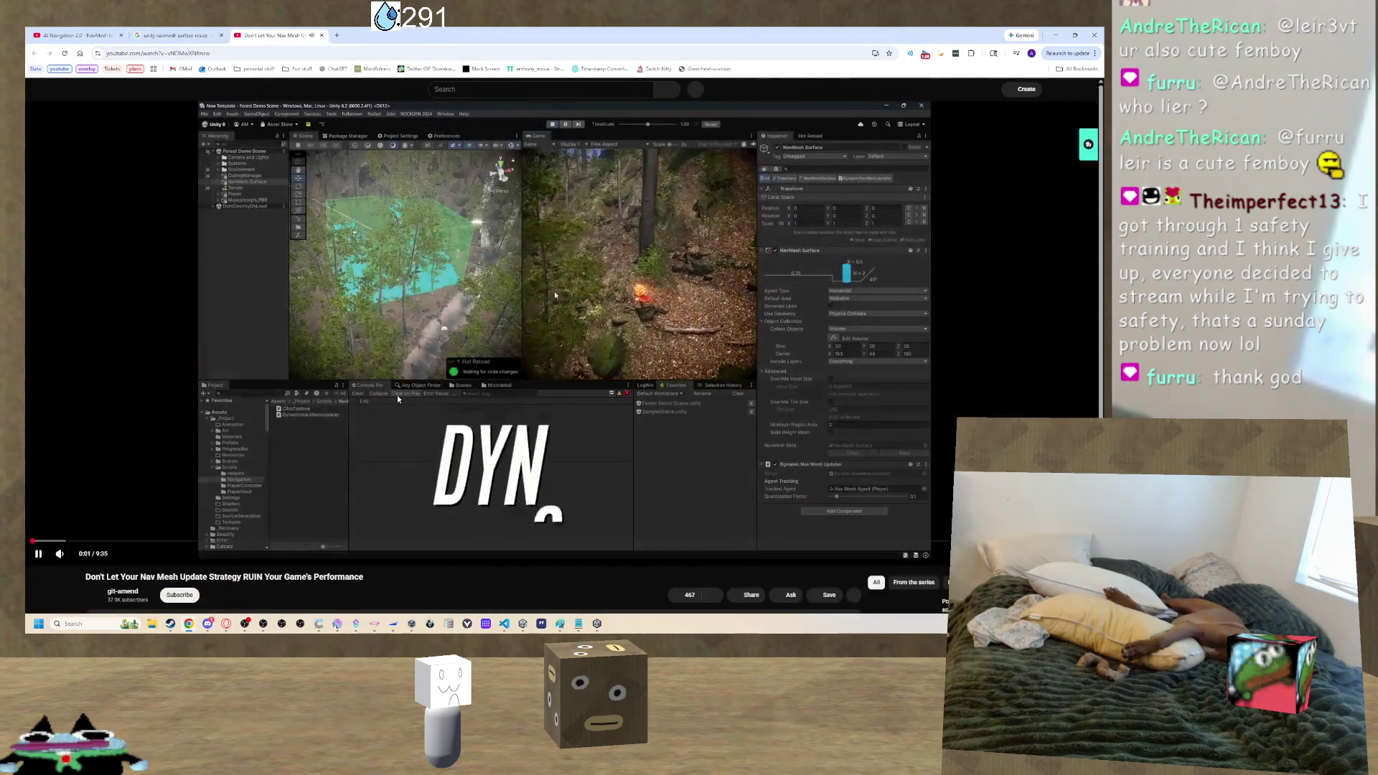
left_click(397, 395)
left_click(321, 35)
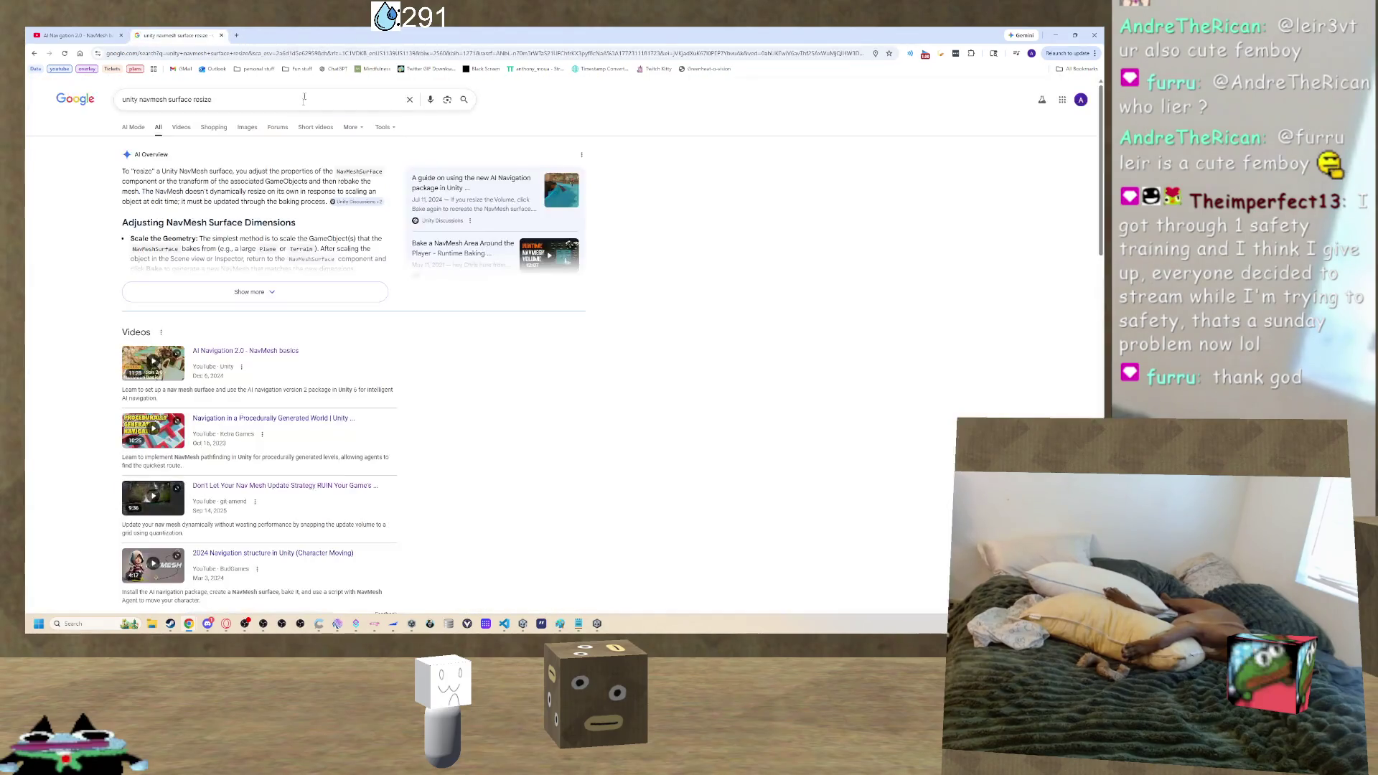
Scroll down the results toward the Unity Discussions AI Navigation guide.
scroll(254, 364, "down", 3)
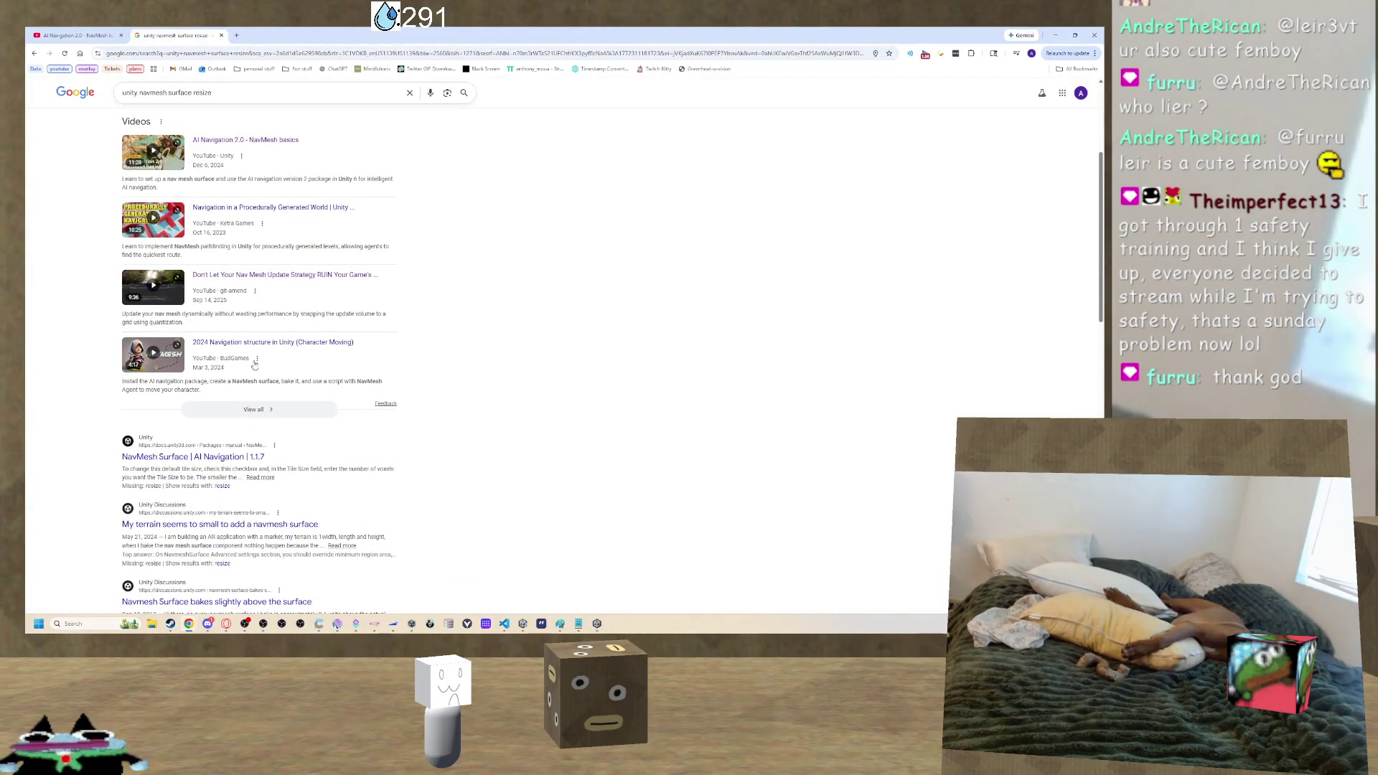
scroll(254, 364, "down", 1)
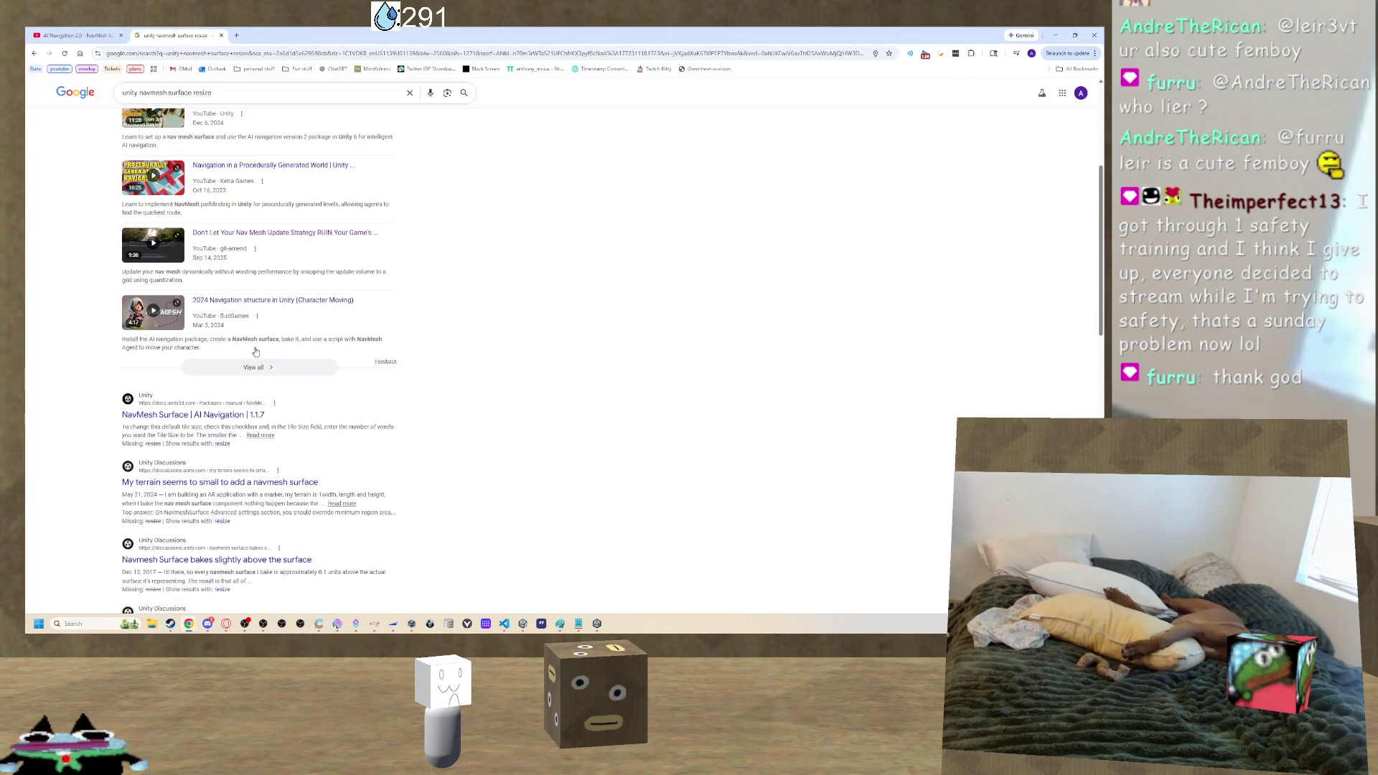
scroll(256, 352, "down", 2)
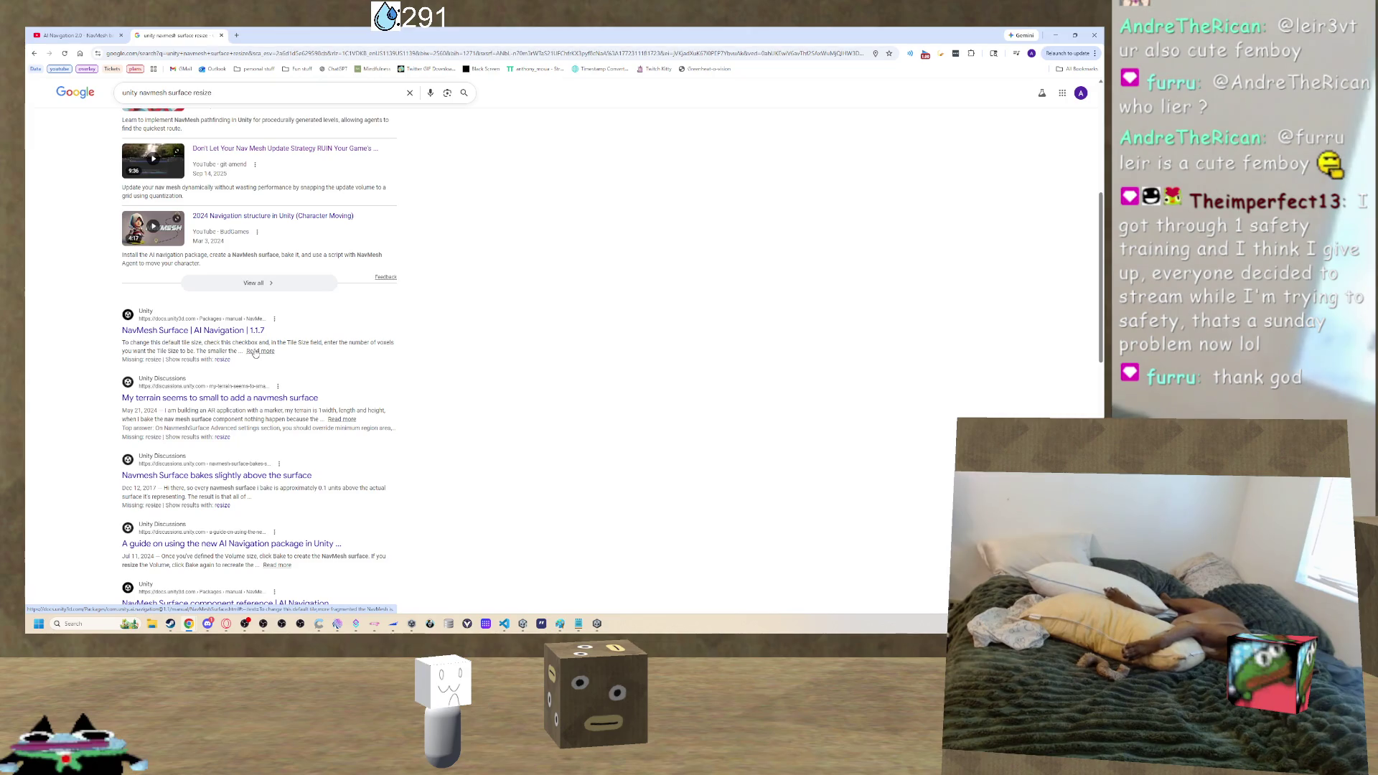
scroll(255, 355, "down", 2)
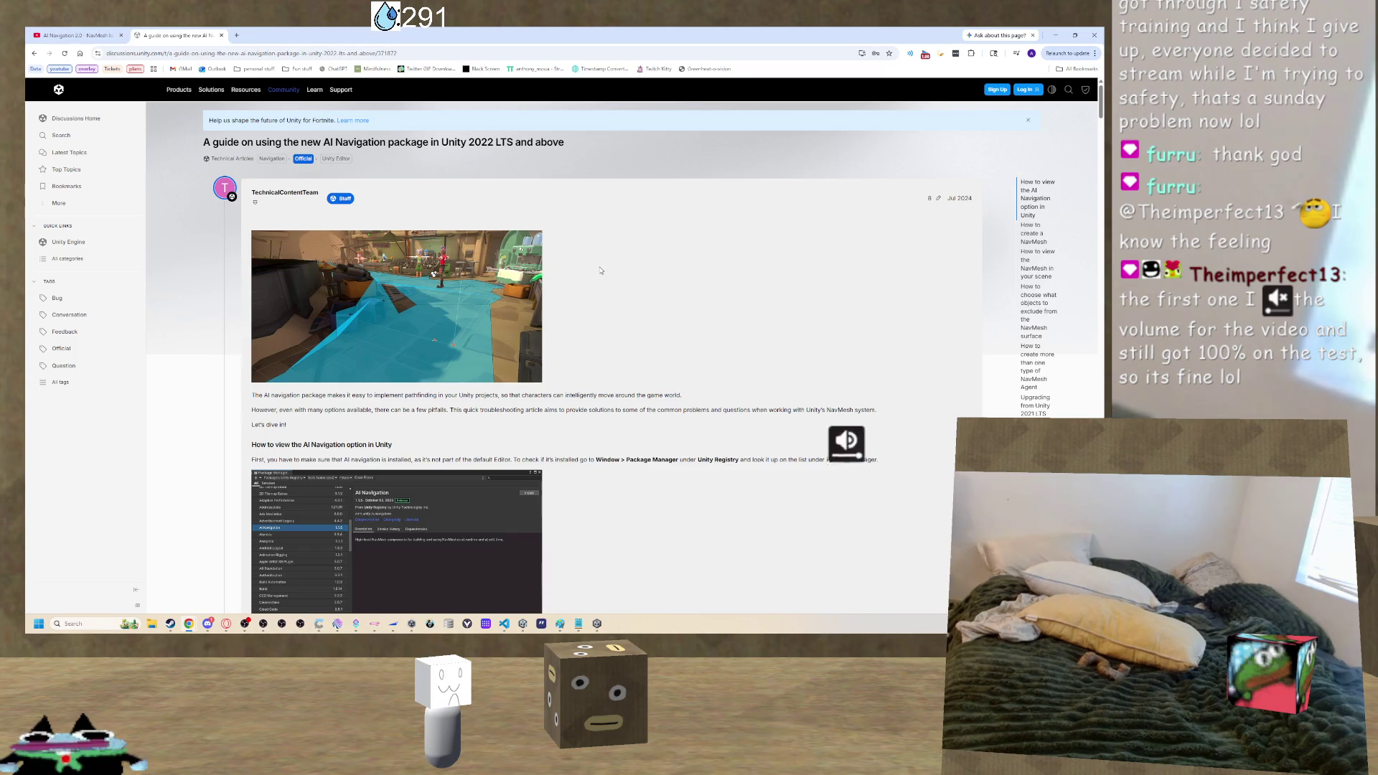
Scroll the AI Navigation guide down to 'How to create a clean NavMesh'.
scroll(601, 273, "down", 5)
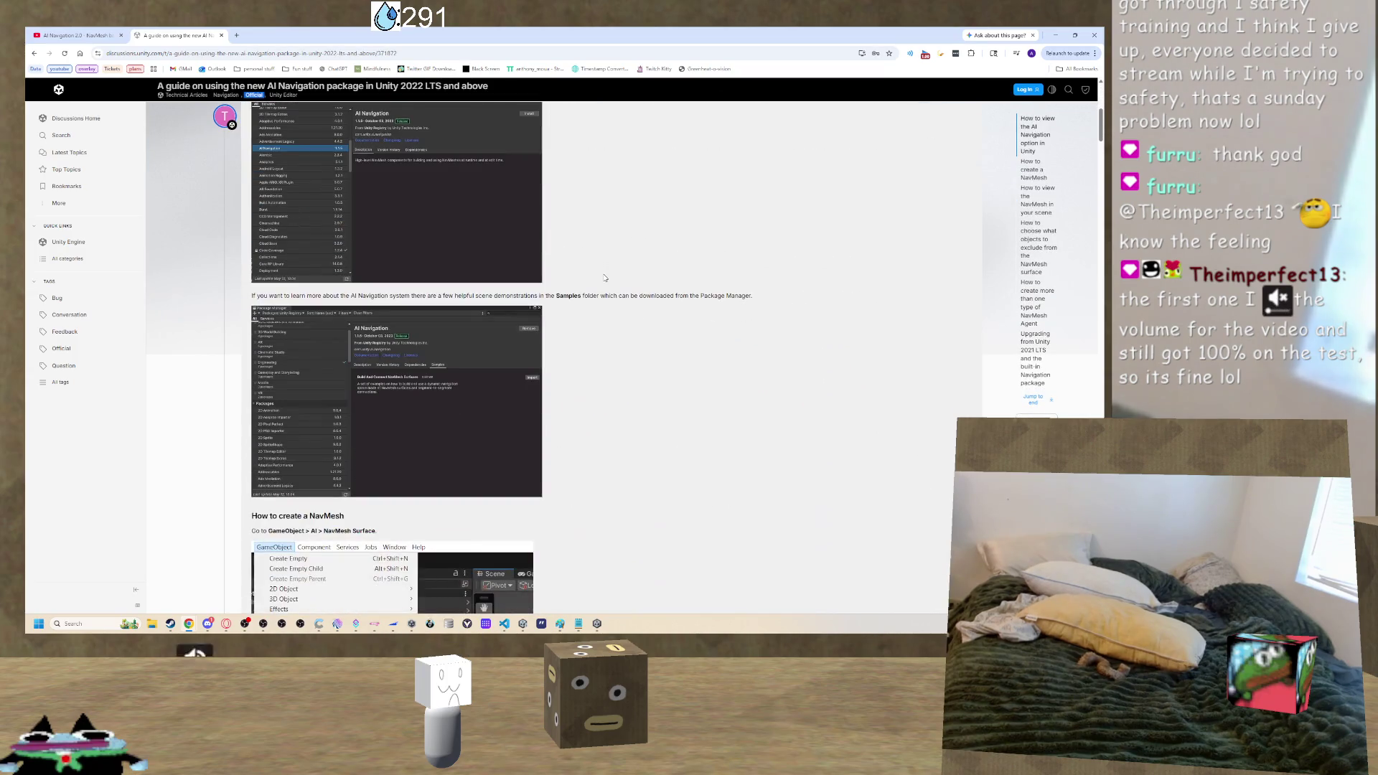
scroll(604, 280, "down", 12)
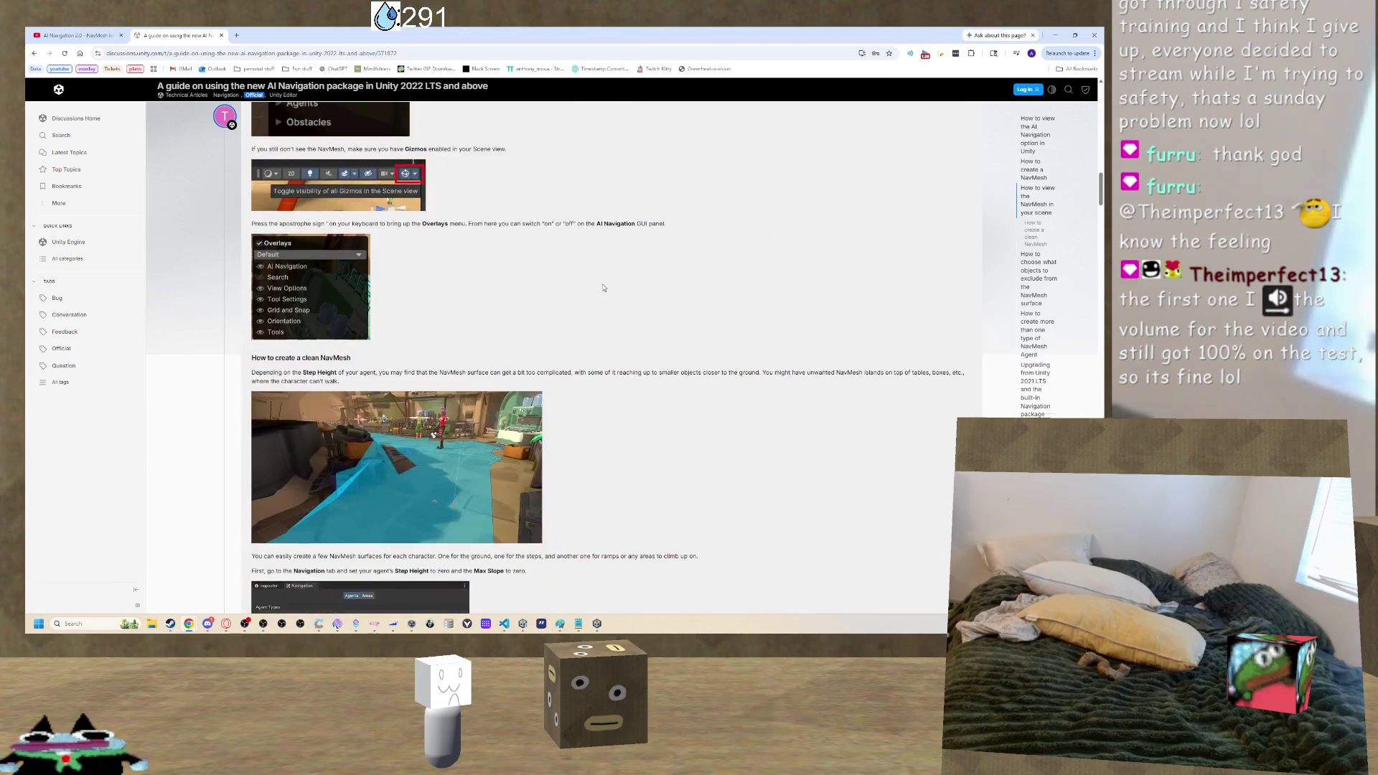
scroll(603, 288, "down", 3)
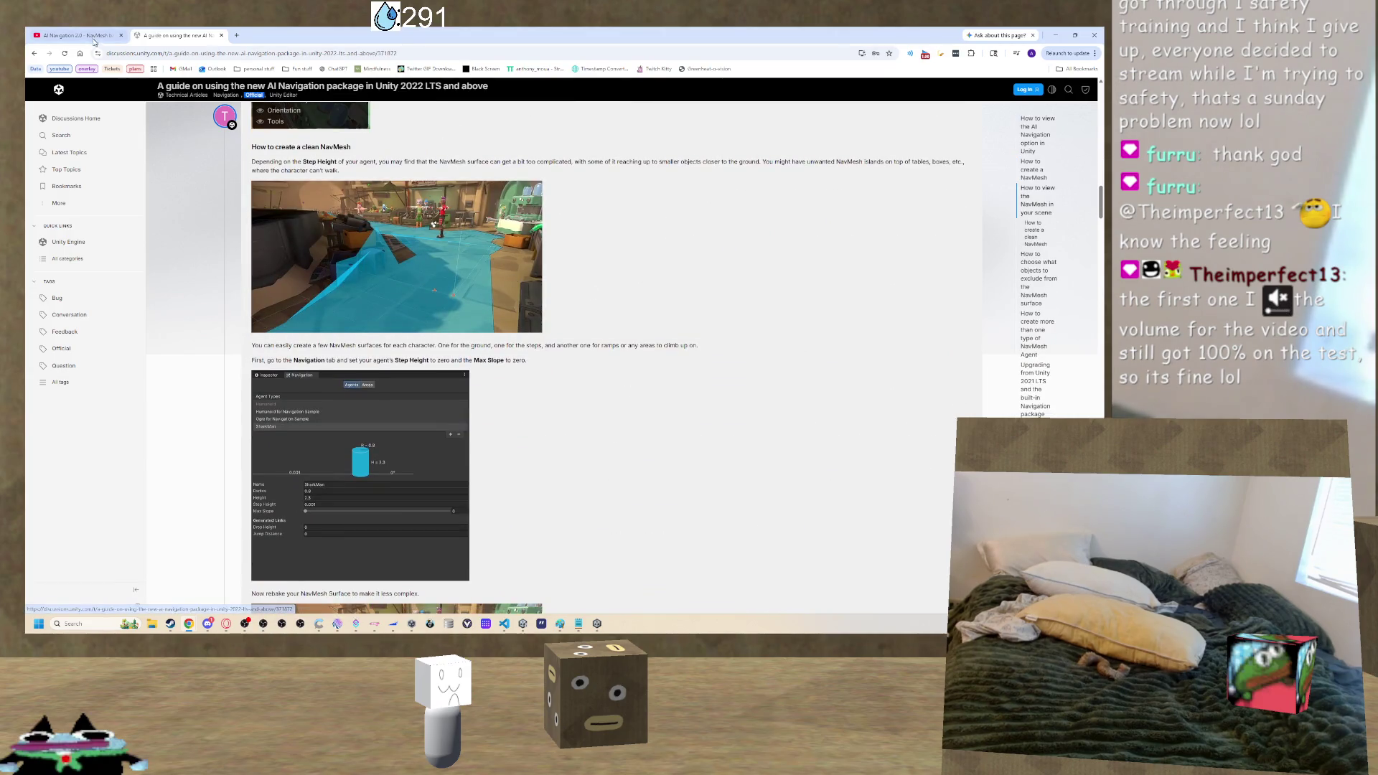
mouse_move(208, 630)
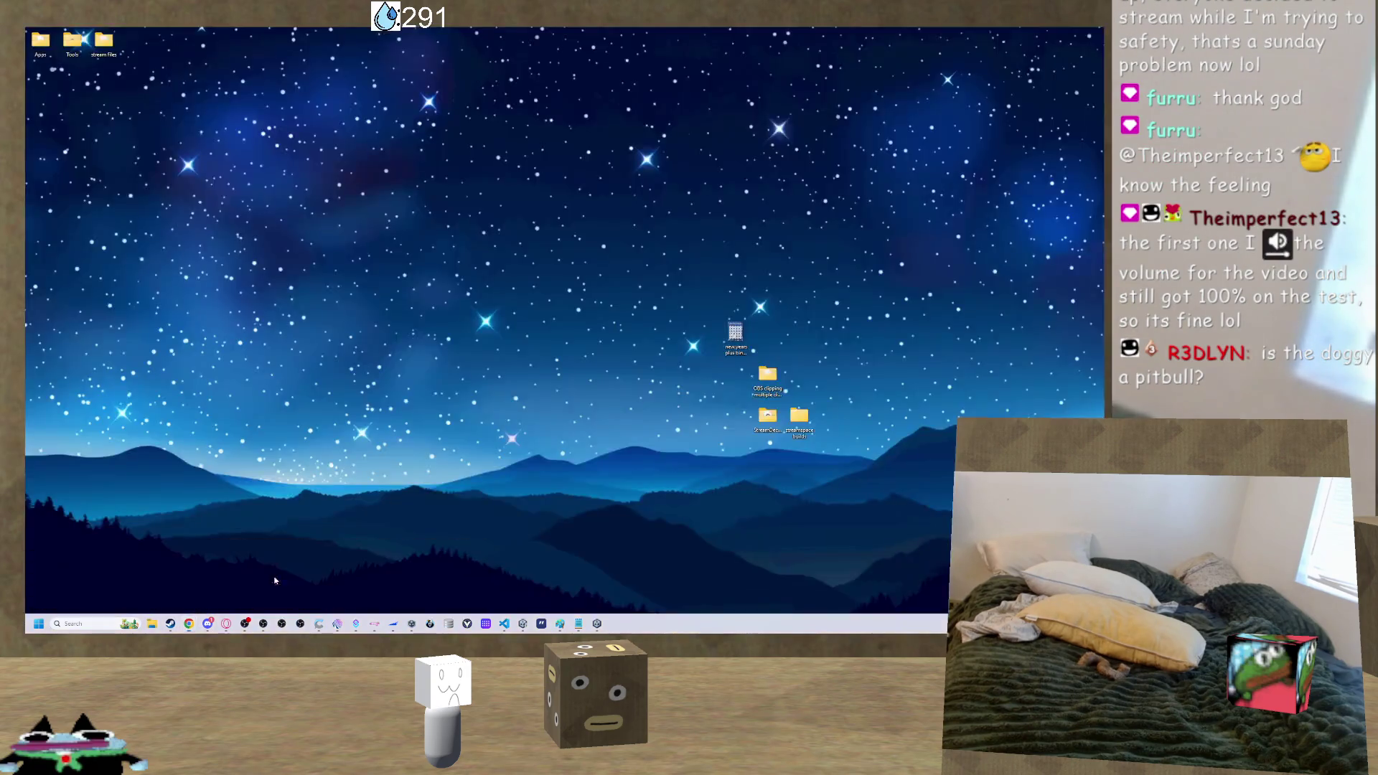
left_click(254, 578)
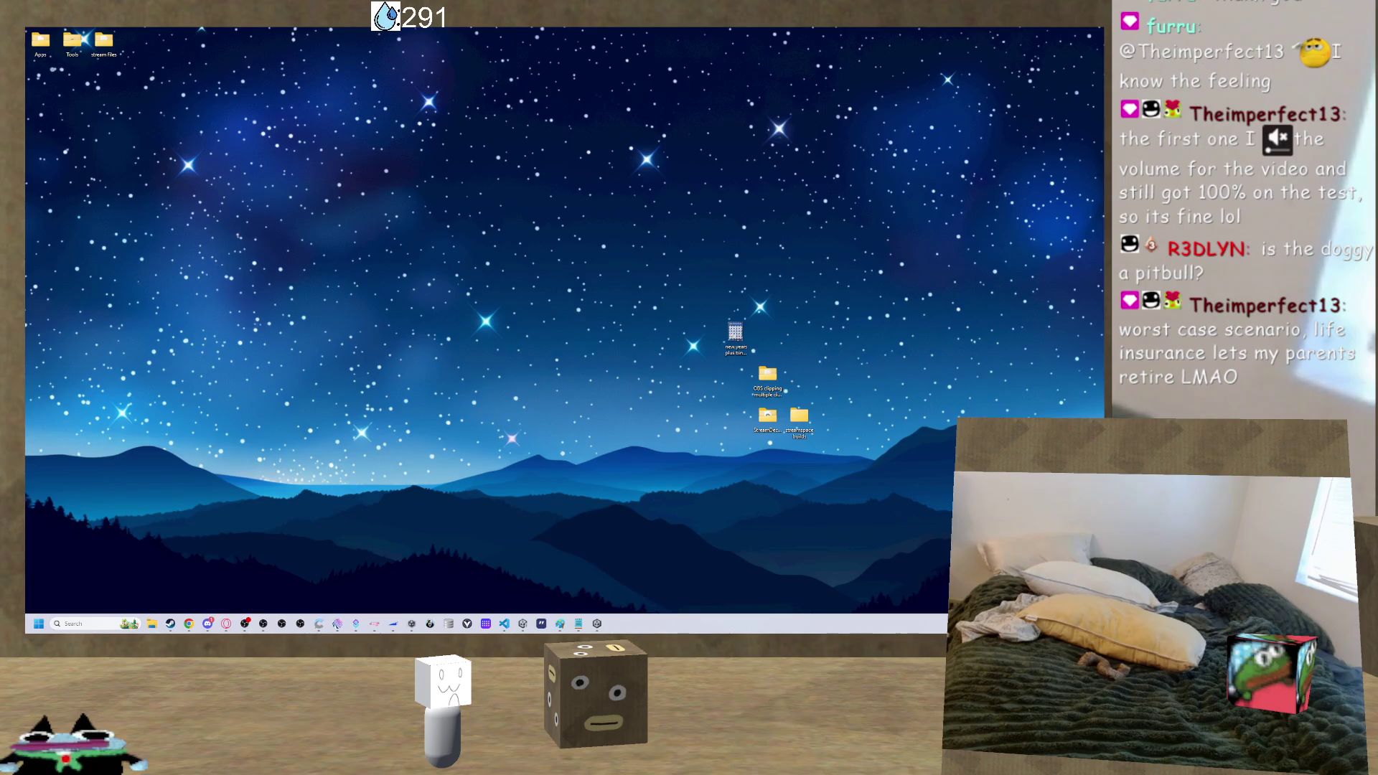
Reopen Chrome, reread the clean NavMesh section, then minimize the browser.
left_click(188, 623)
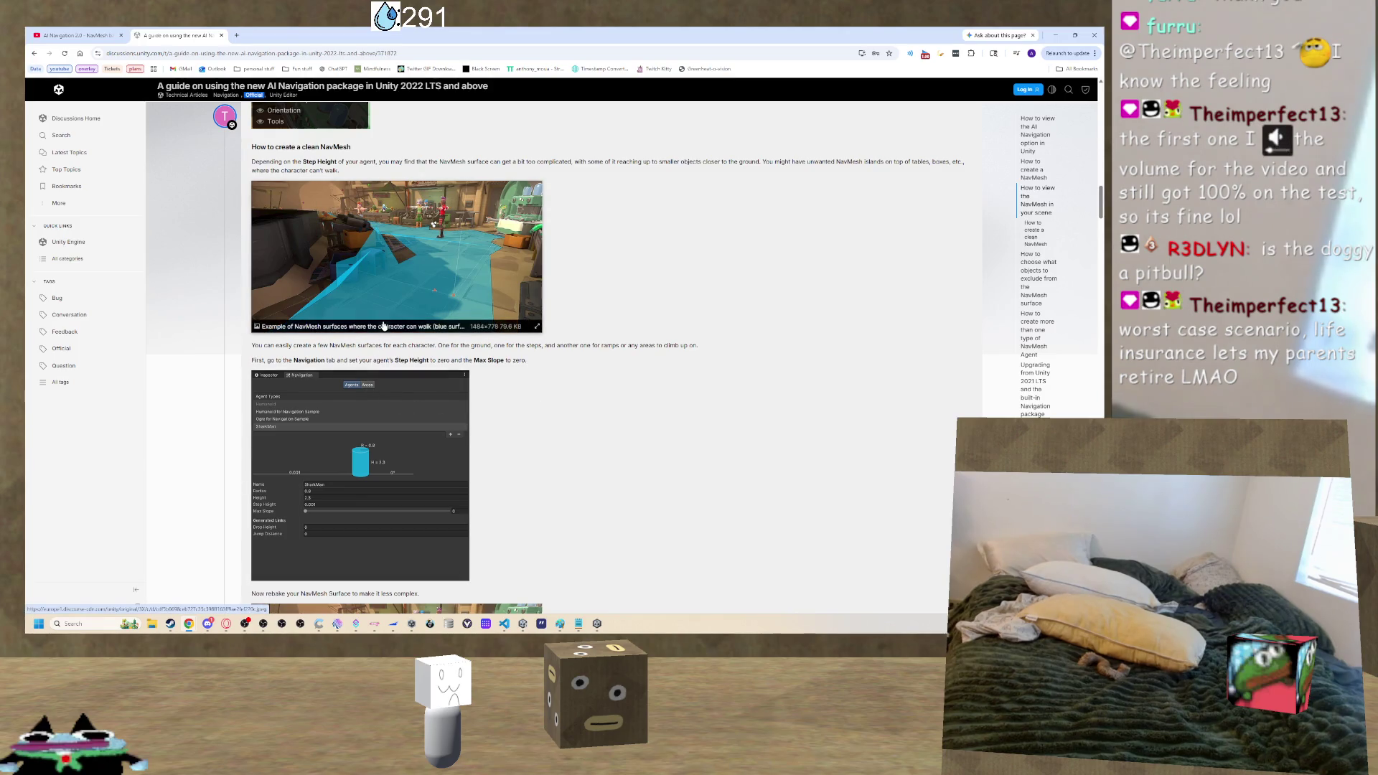
scroll(595, 300, "up", 2)
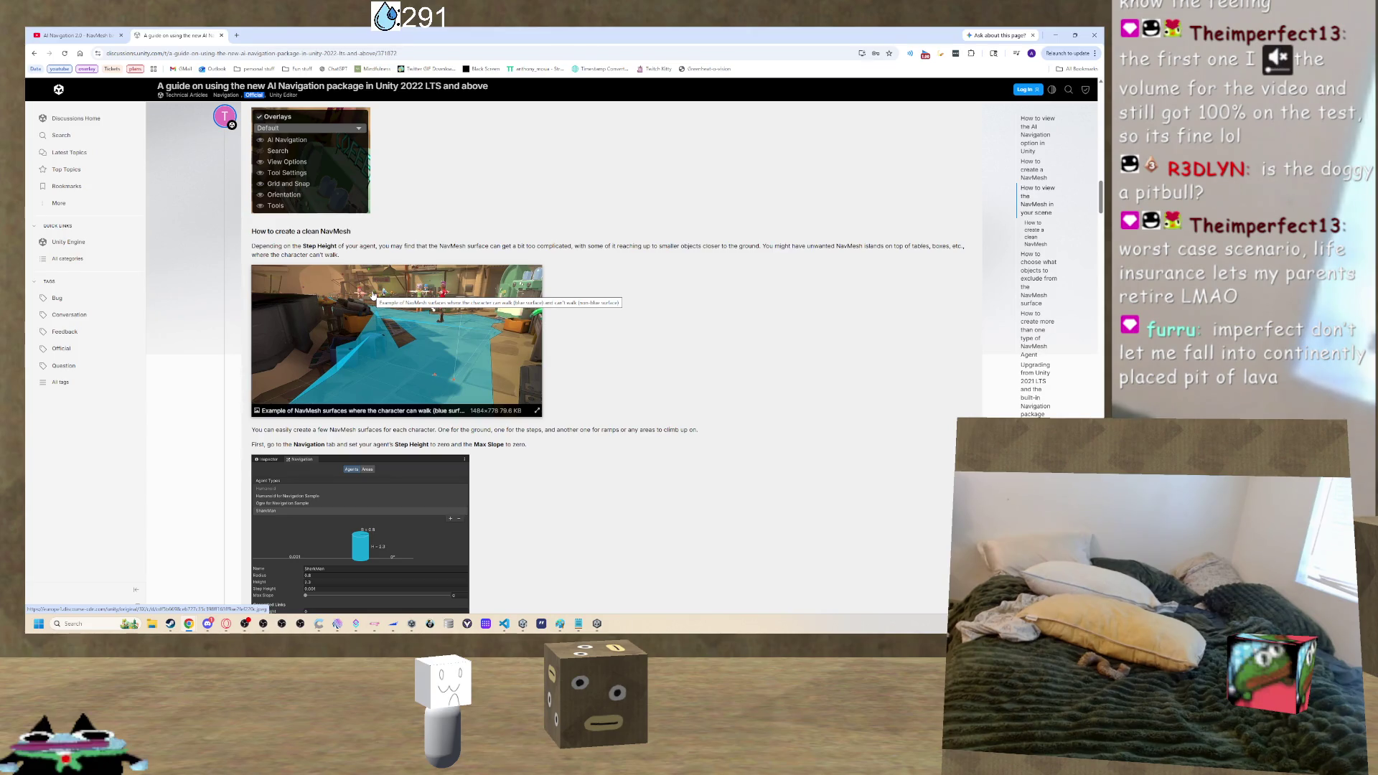
scroll(372, 294, "down", 4)
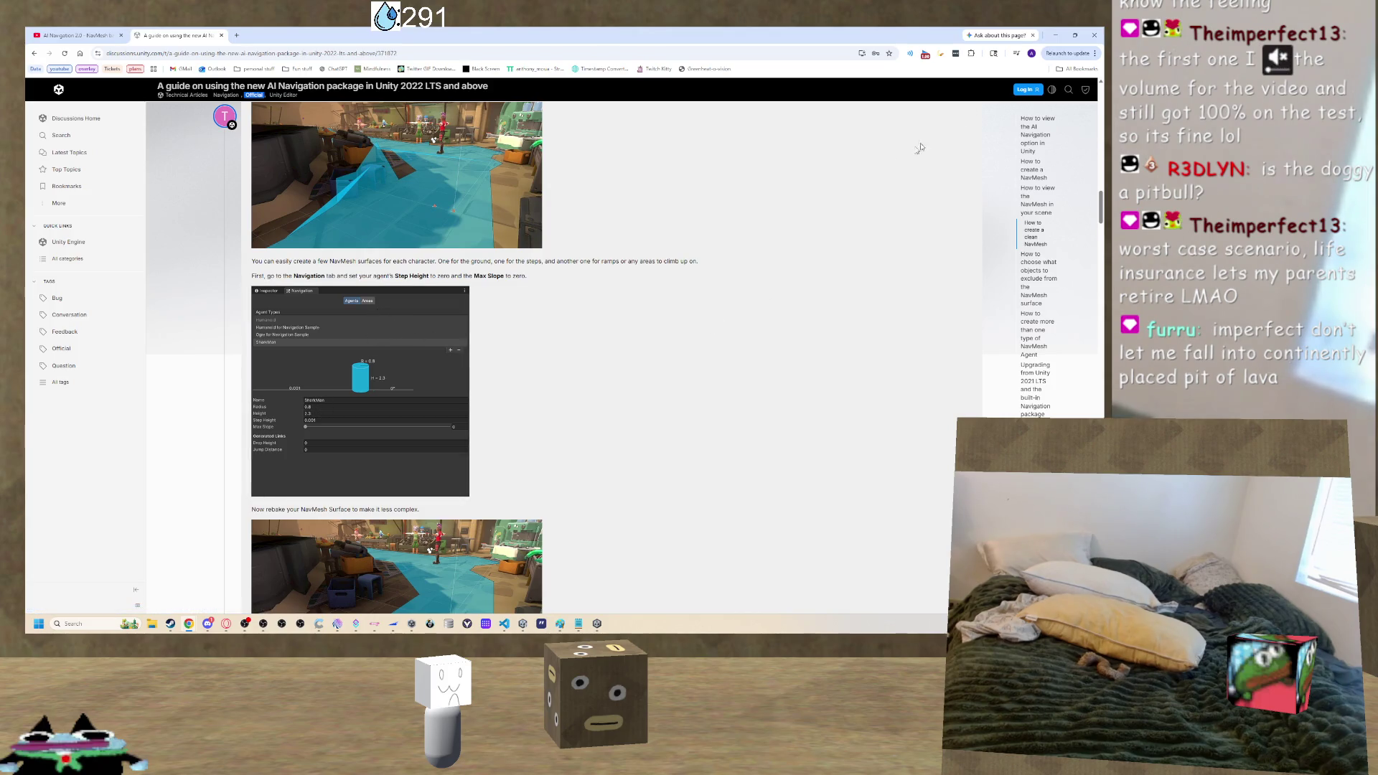
left_click(1055, 34)
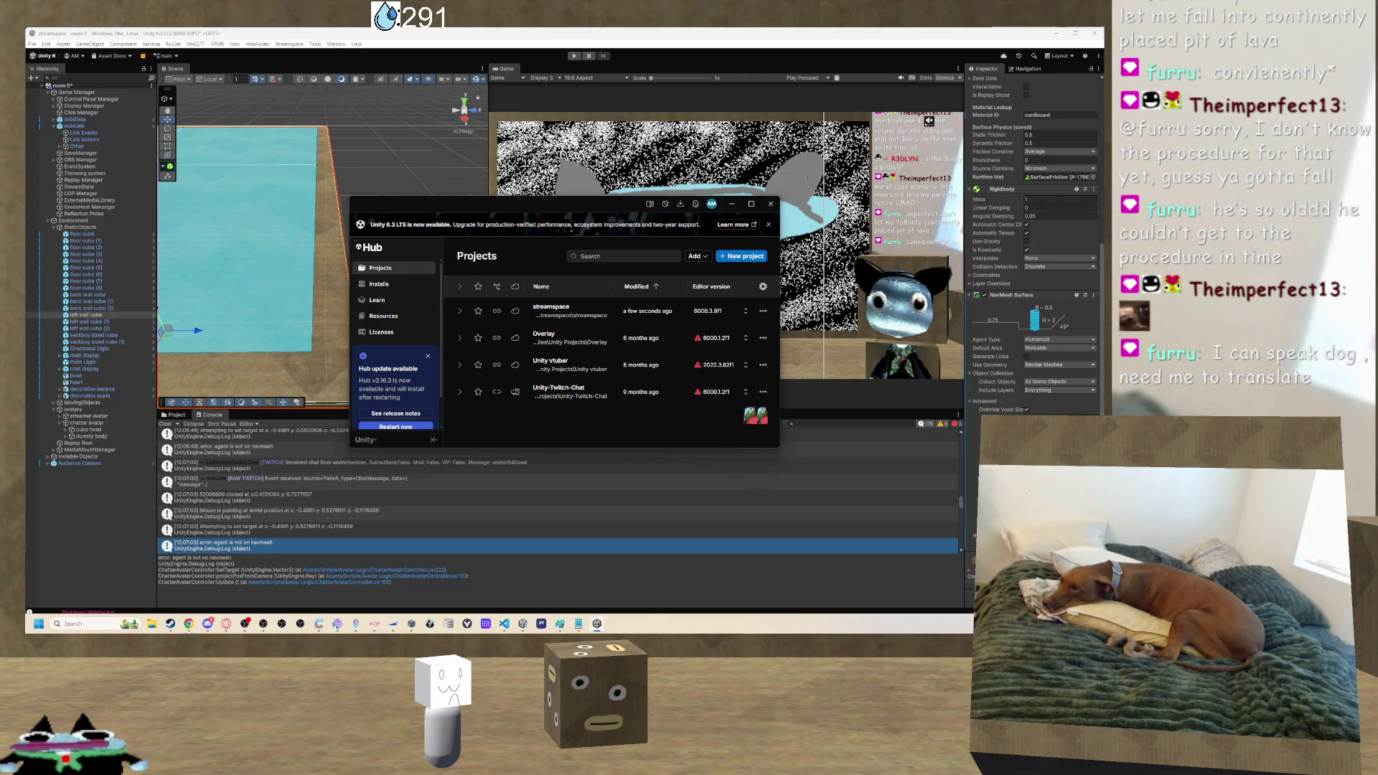
Open the Windows Start menu to reach Unity Hub.
key("super")
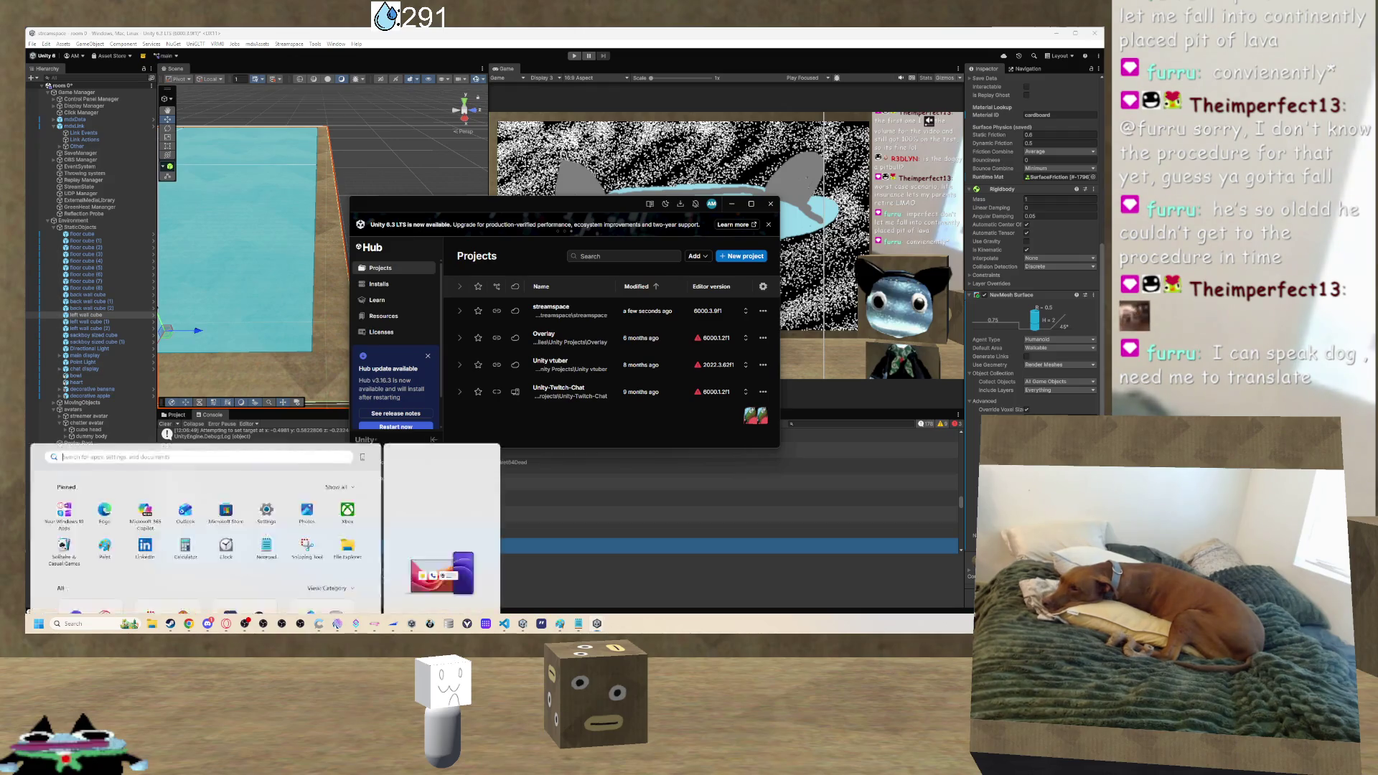
left_click(318, 624)
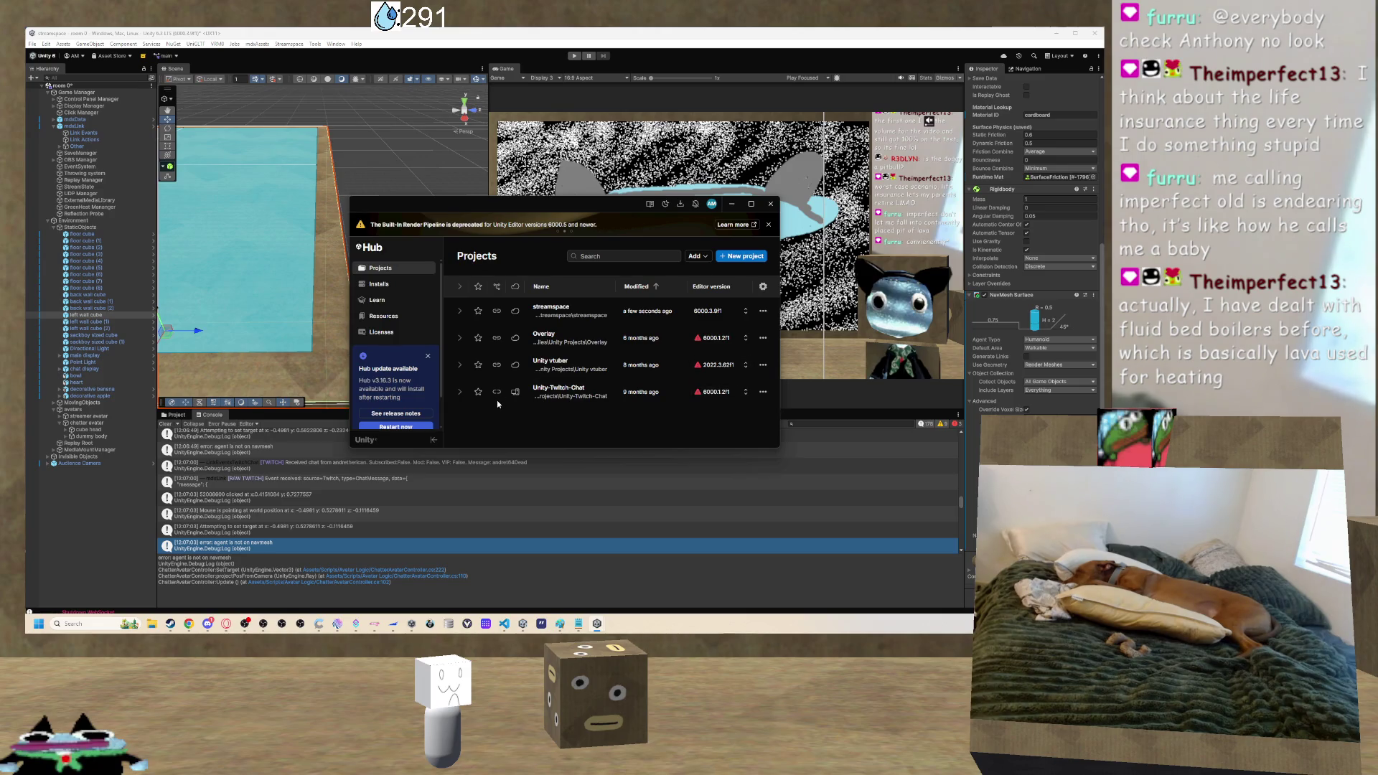
Minimize Unity Hub and bring back the 'A guide on using the new AI Navigation package' page.
left_click(731, 204)
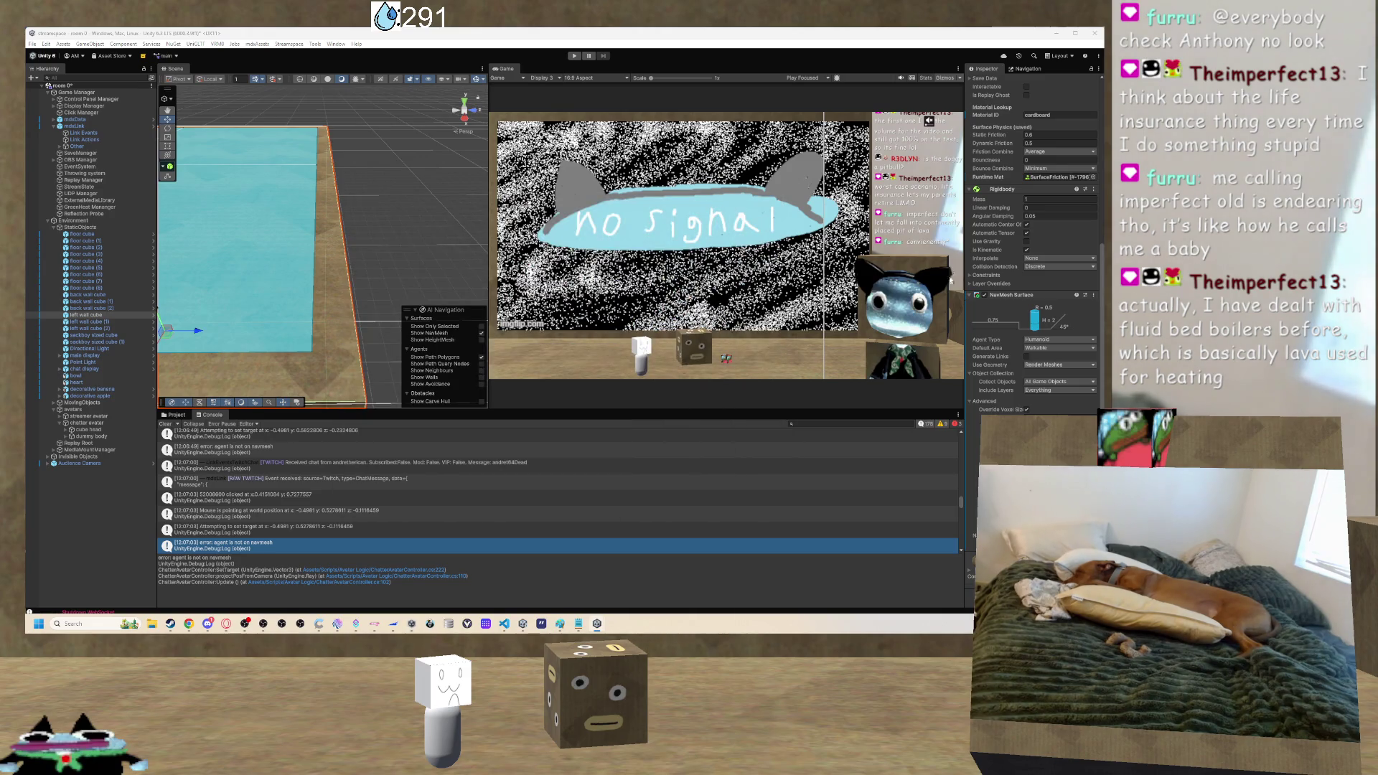
mouse_move(189, 623)
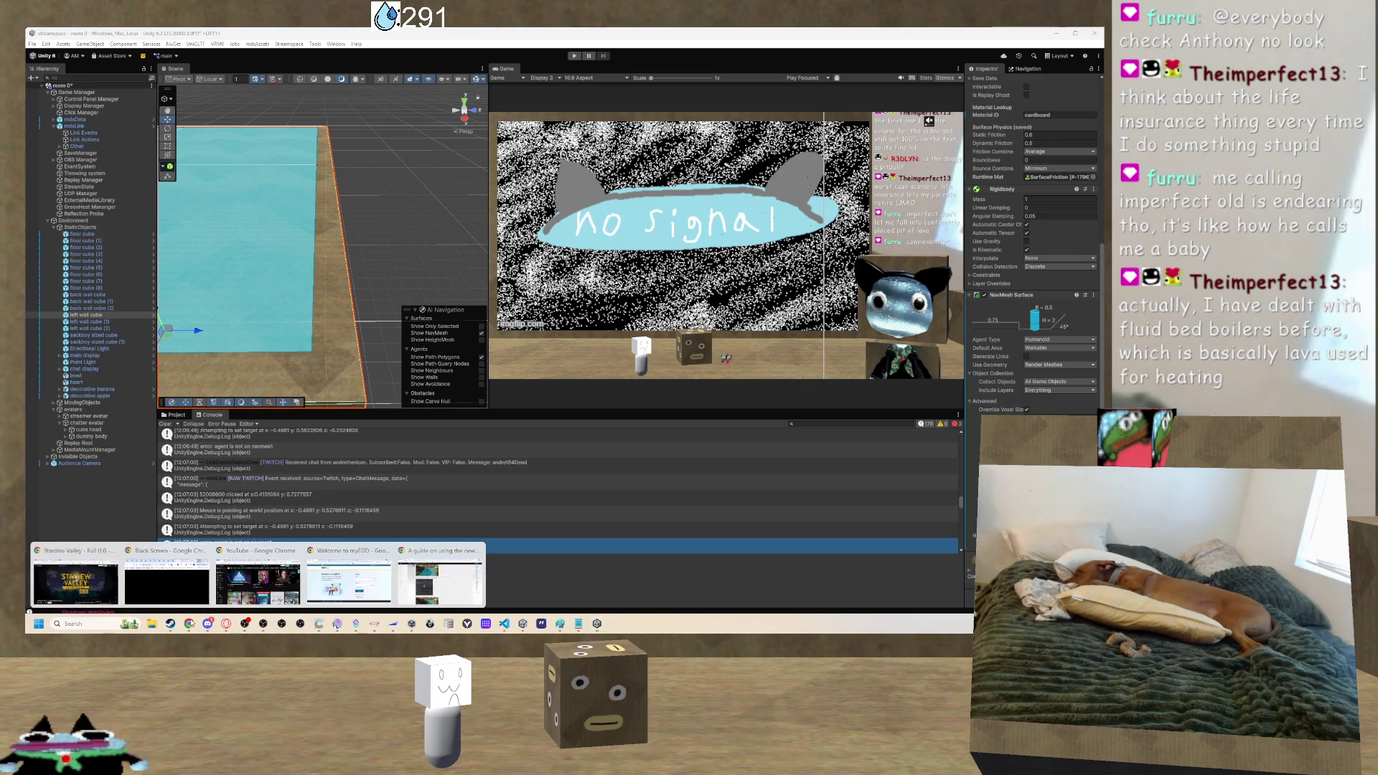
left_click(426, 573)
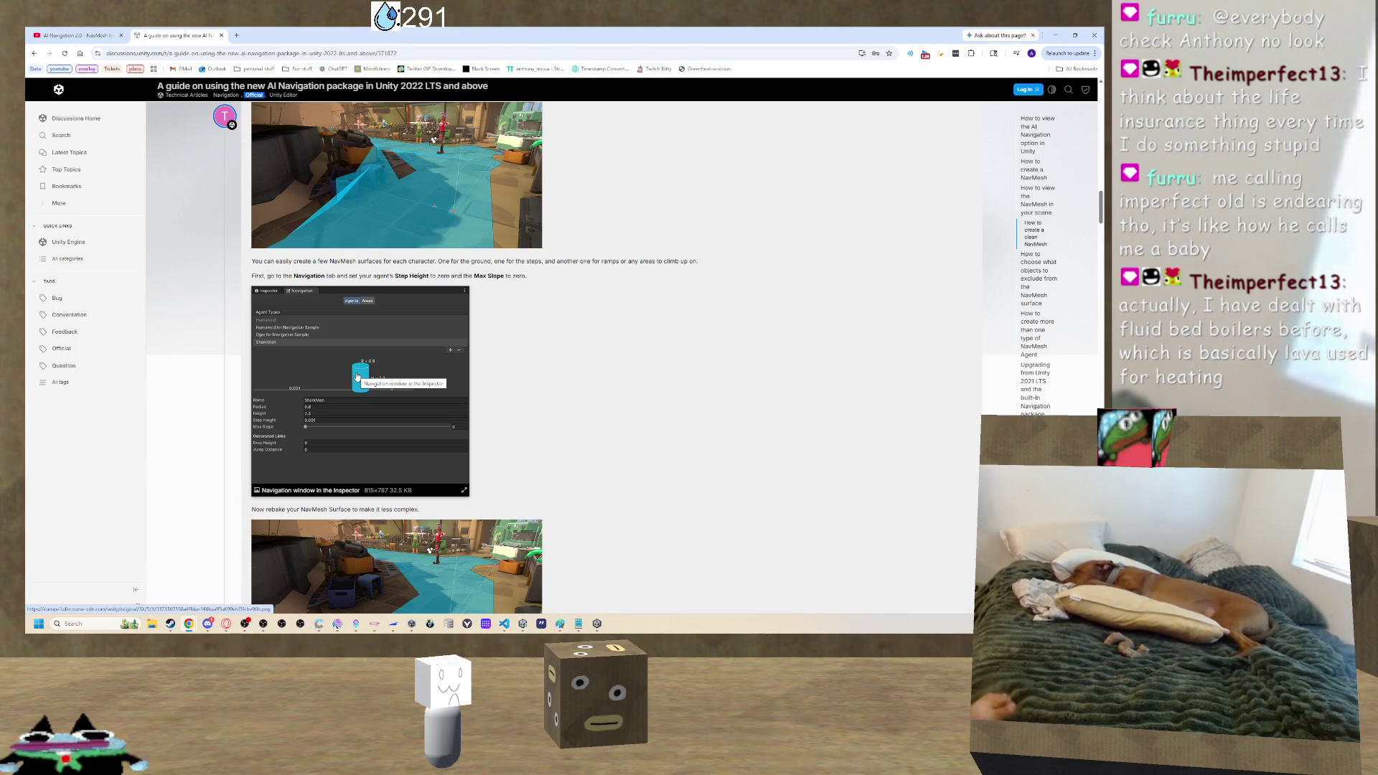
Scroll through the guide's Step Height, rebaking and collected-objects advice.
scroll(357, 389, "down", 2)
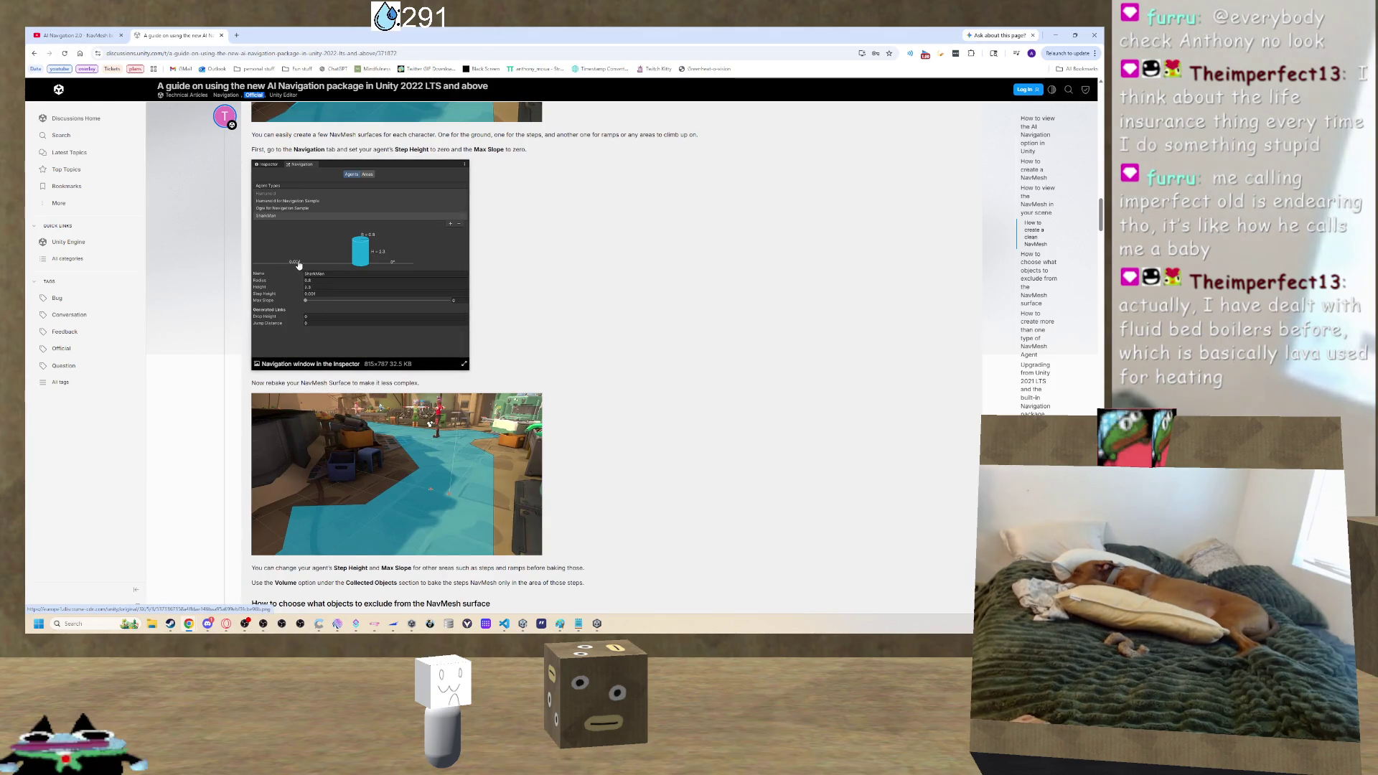
scroll(295, 262, "up", 1)
scroll(285, 247, "down", 2)
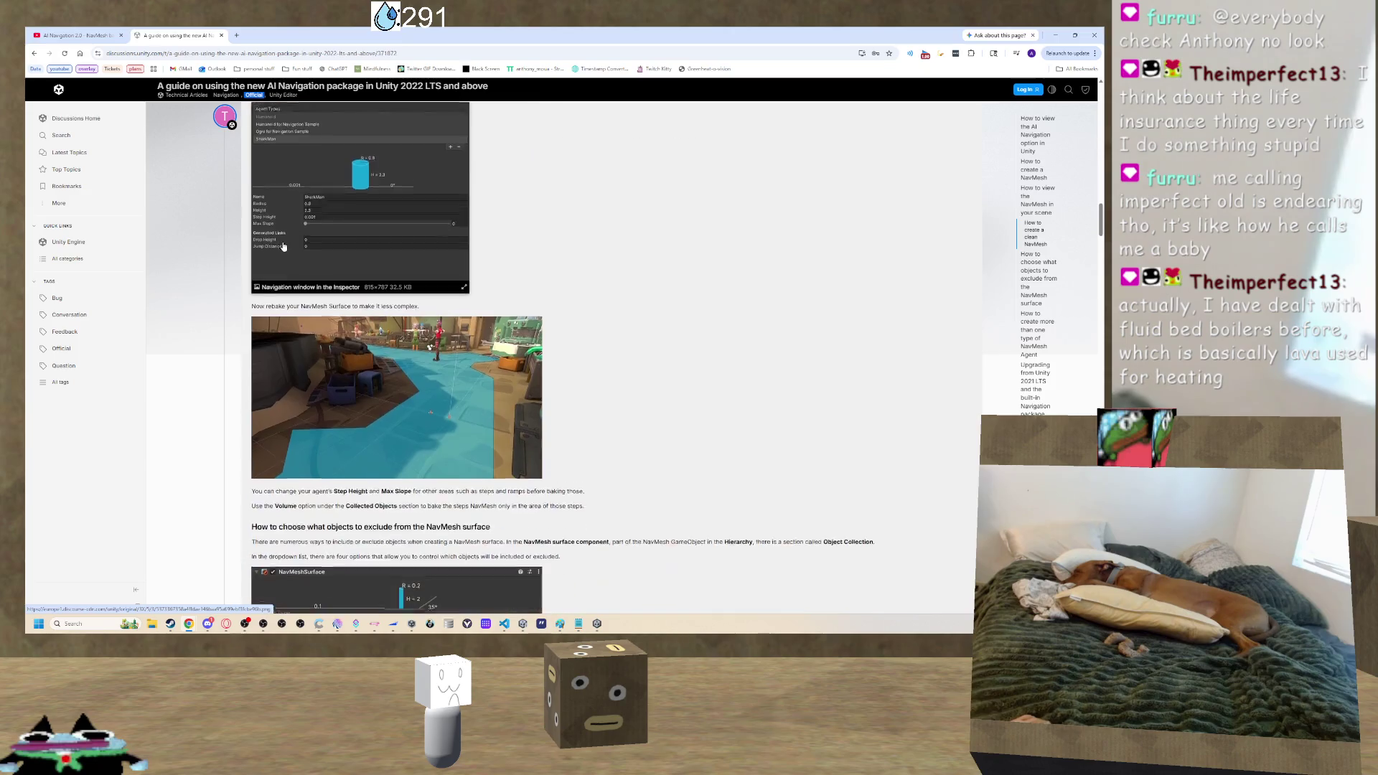
scroll(281, 244, "up", 3)
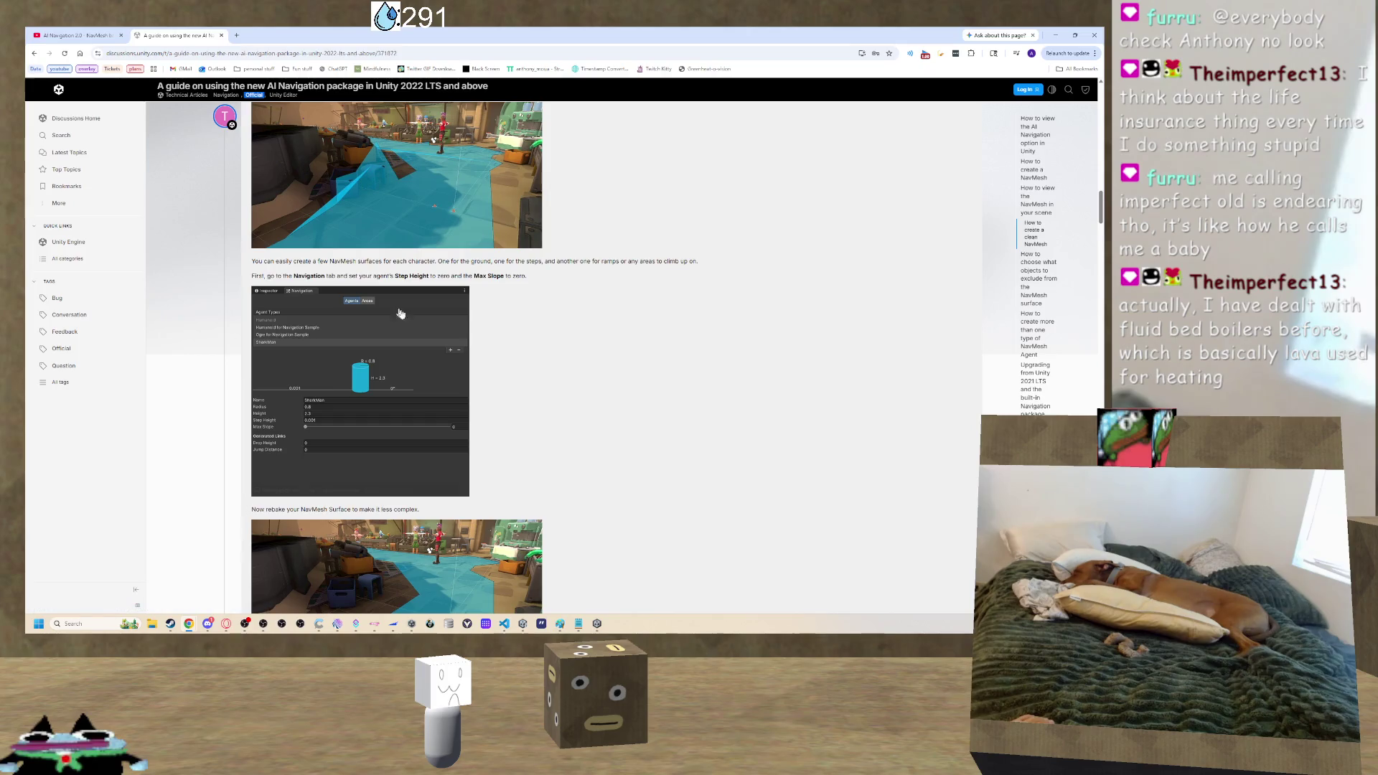
scroll(672, 315, "down", 1)
scroll(672, 315, "down", 3)
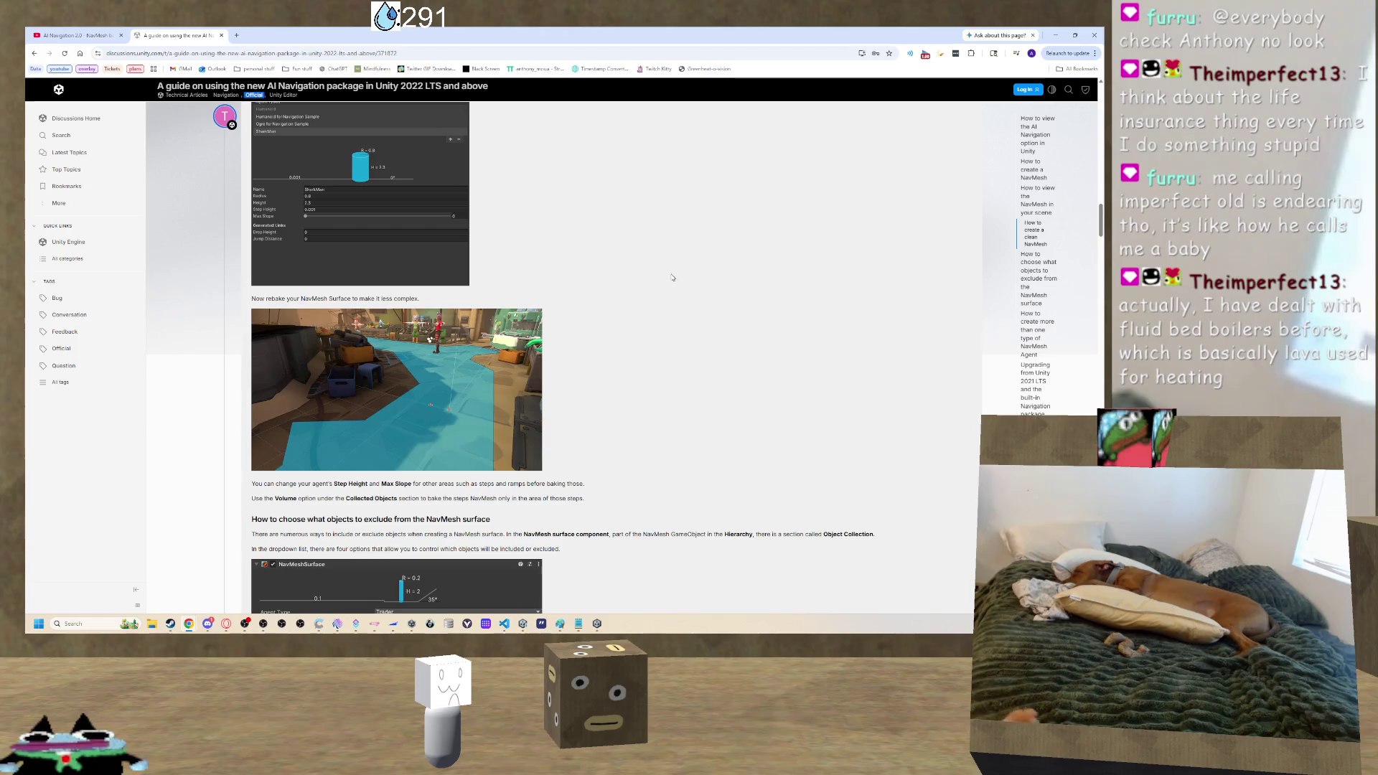
scroll(647, 276, "up", 1)
scroll(524, 316, "up", 1)
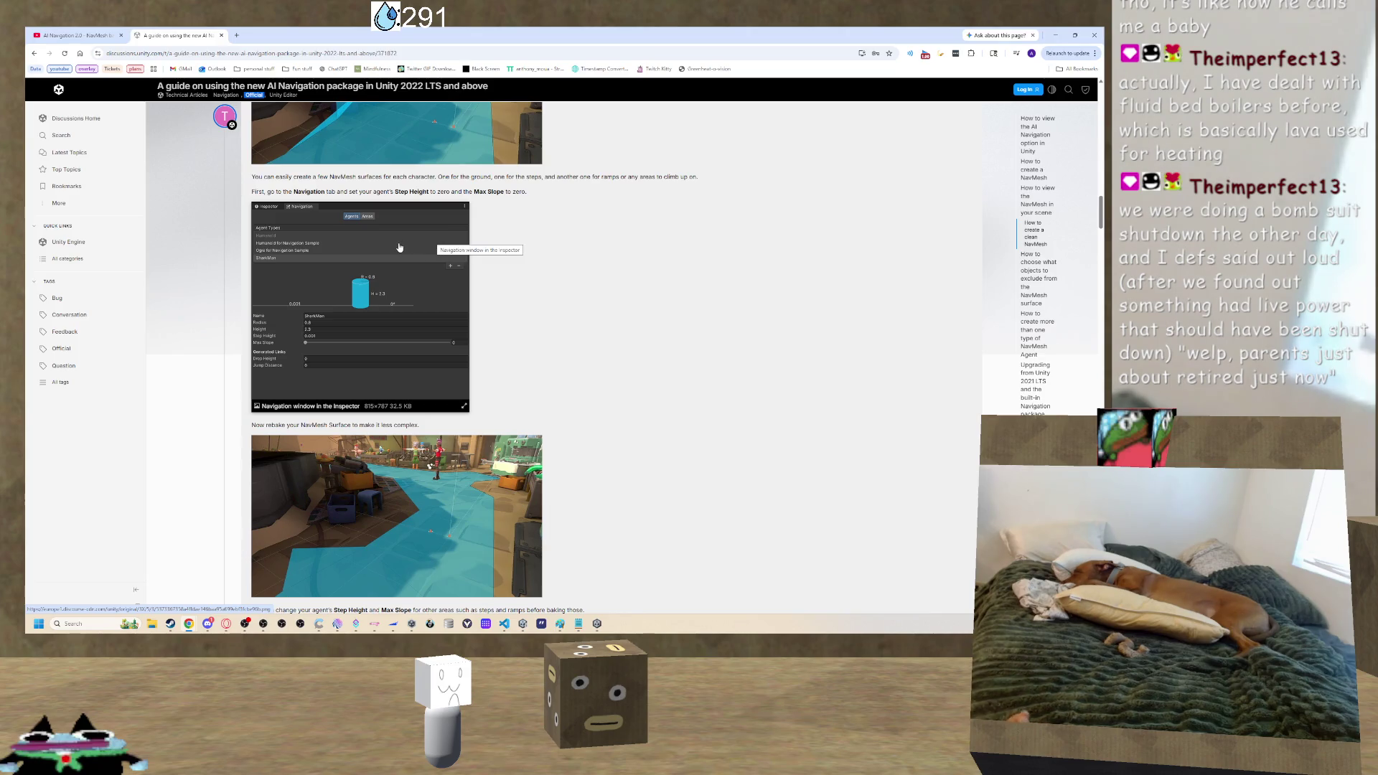
Finish reading the guide and switch back to the Unity Editor.
scroll(471, 344, "down", 4)
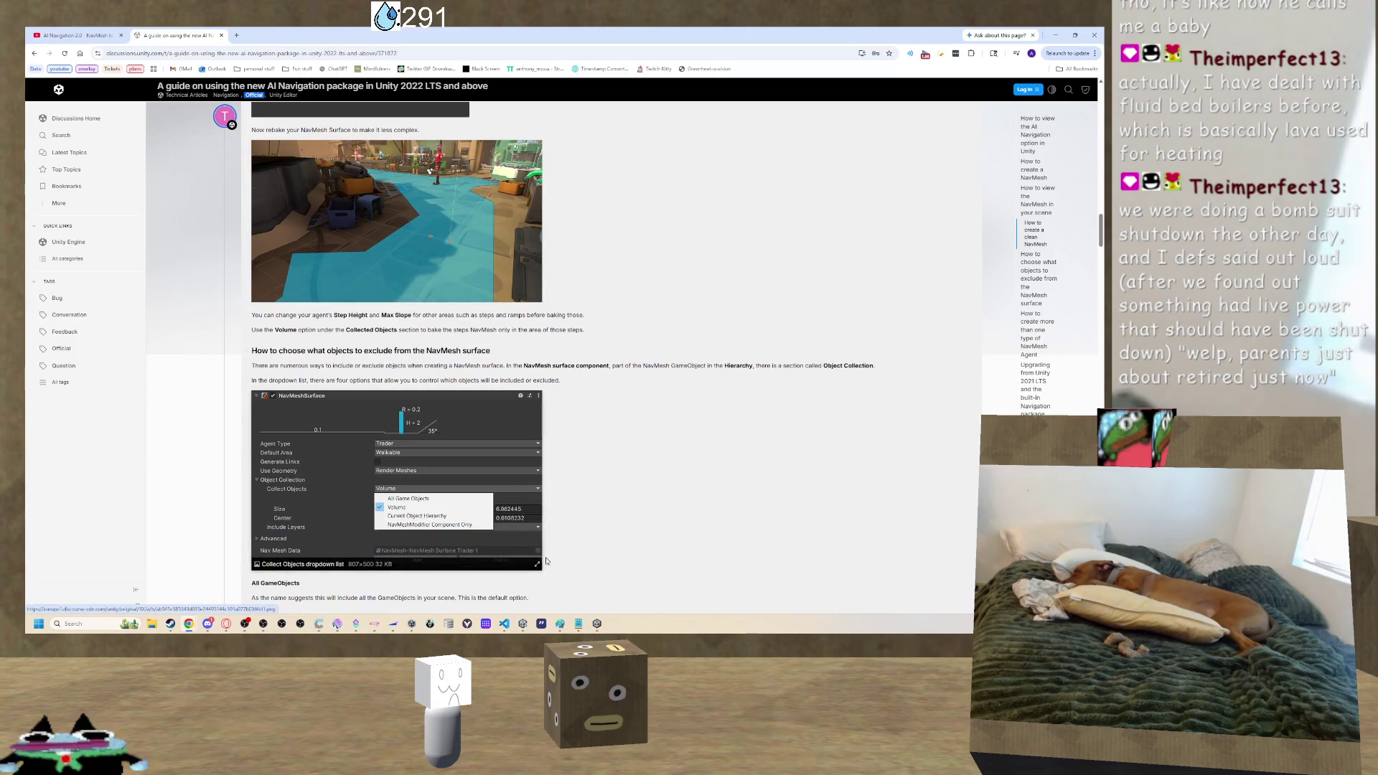
mouse_move(596, 623)
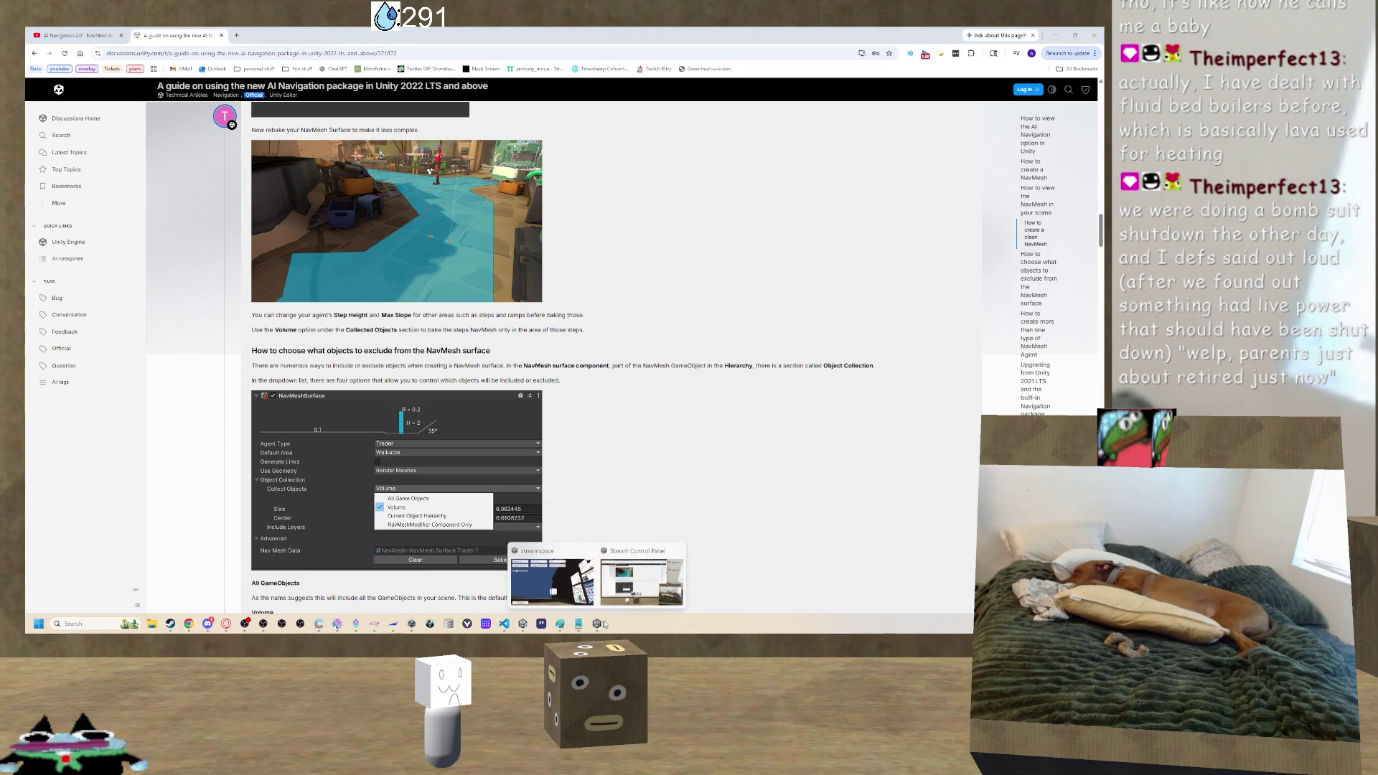
left_click(627, 585)
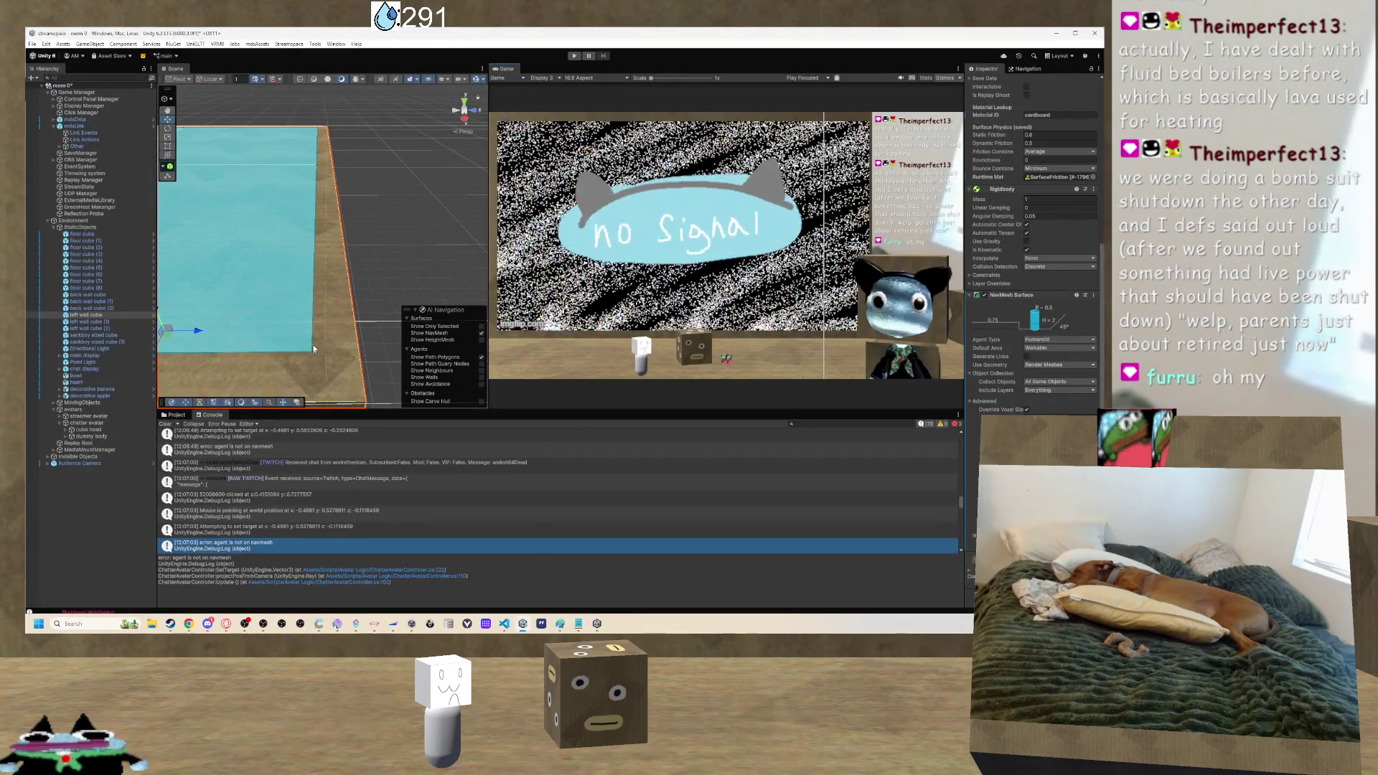
Inspect floor cube (4) from a wider Scene viewpoint, then select the dummy body object.
scroll(363, 359, "down", 8)
mouse_move(369, 300)
left_mouse_down()
mouse_move(303, 329)
mouse_move(334, 256)
mouse_move(706, 245)
mouse_move(486, 257)
mouse_move(354, 209)
mouse_move(375, 337)
mouse_move(345, 260)
left_mouse_up()
left_click(344, 260)
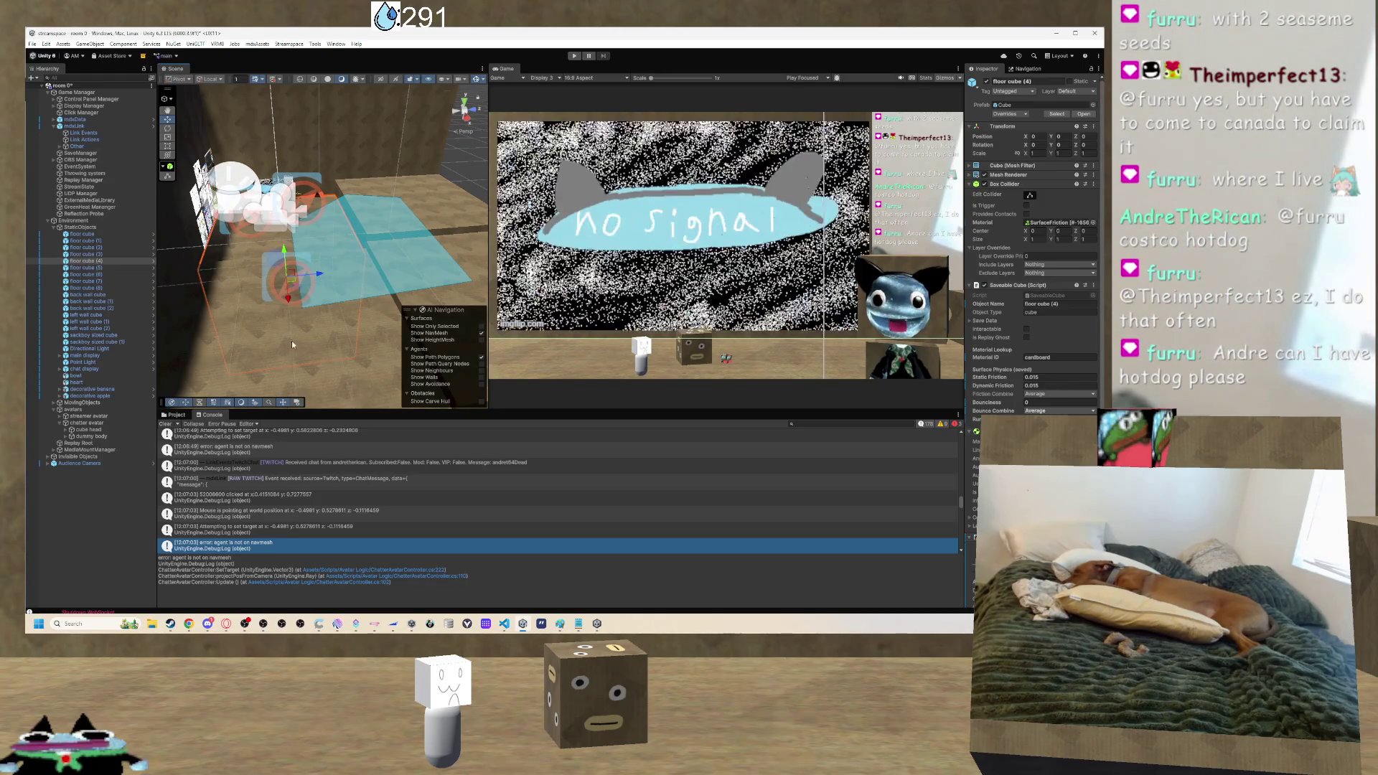
mouse_move(309, 319)
left_mouse_down()
mouse_move(301, 302)
mouse_move(299, 316)
mouse_move(351, 275)
mouse_move(429, 307)
mouse_move(257, 282)
mouse_move(311, 307)
mouse_move(293, 229)
left_mouse_up()
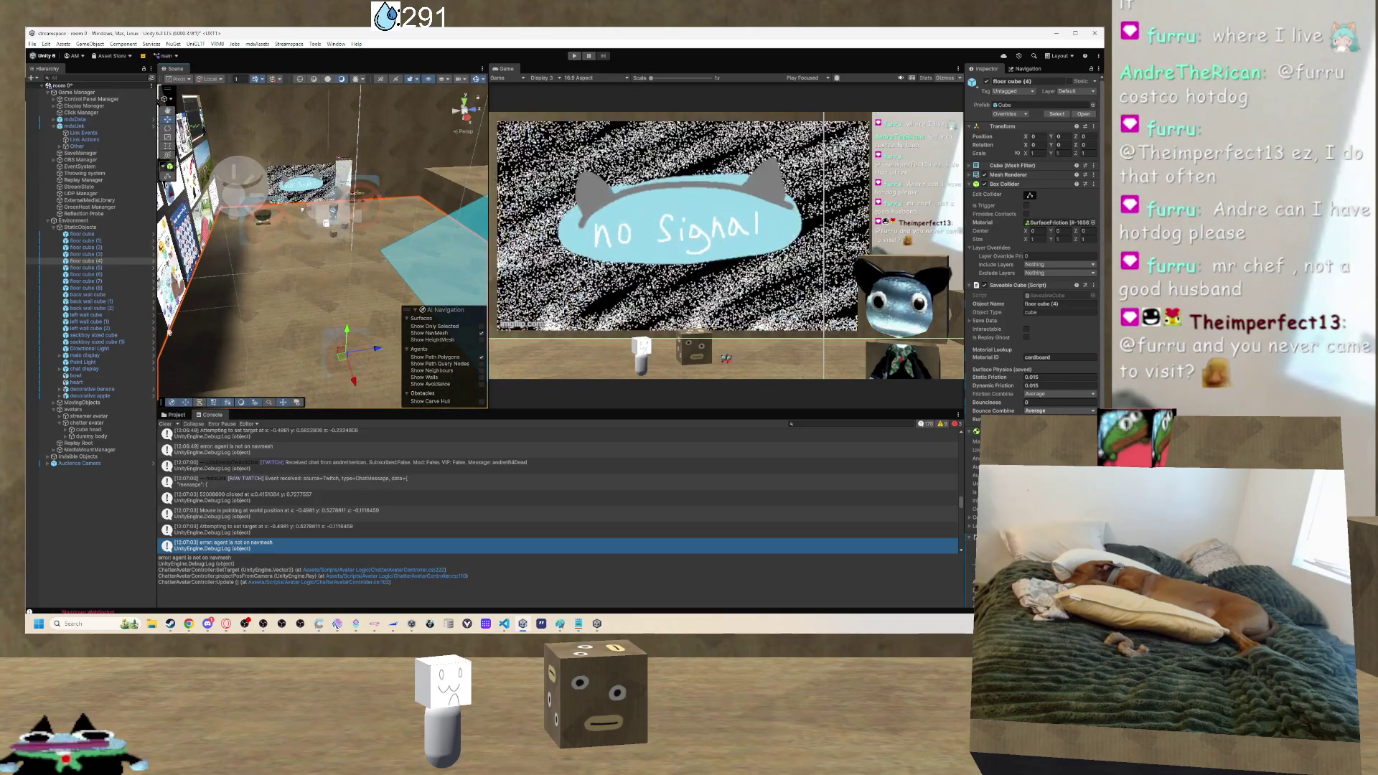
left_click(94, 436)
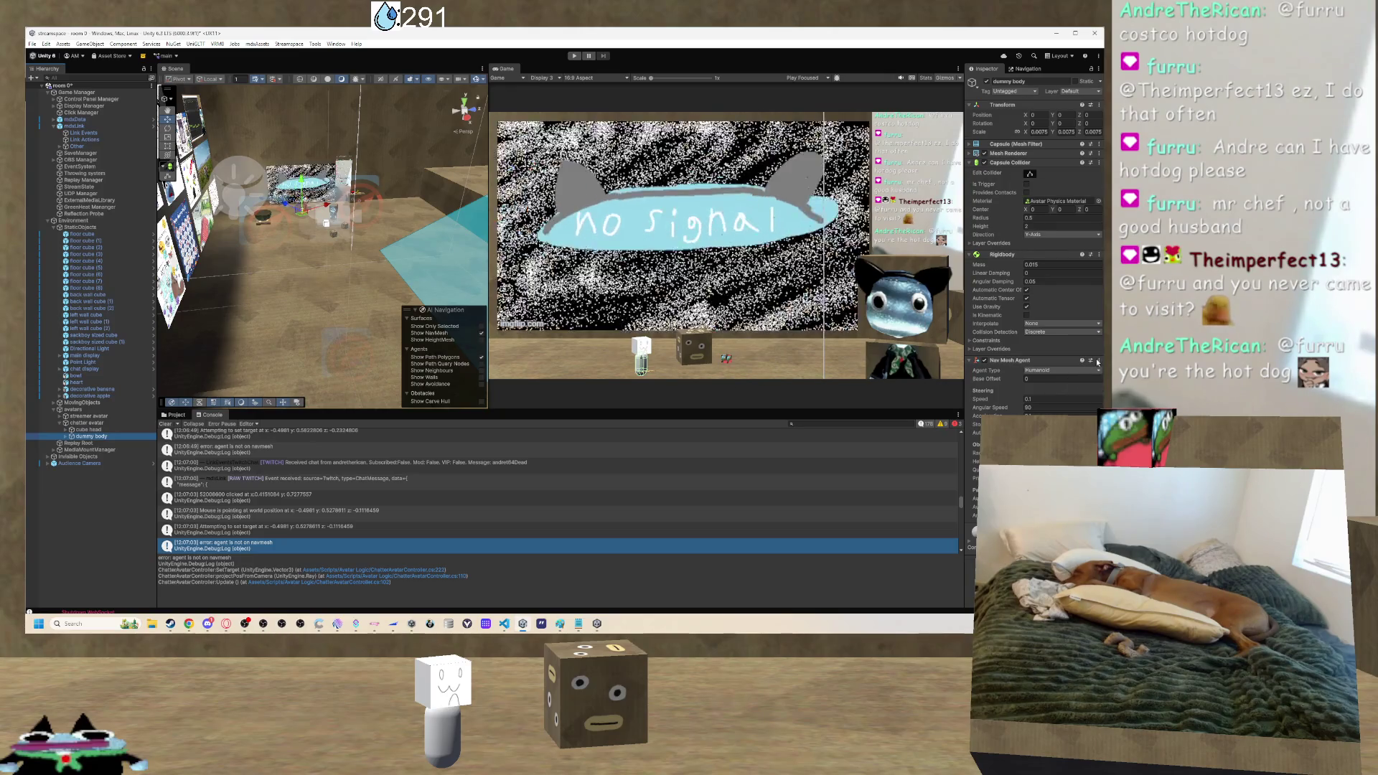
Remove the Nav Mesh Agent component from dummy body and select the streamer avatar.
left_click(1099, 361)
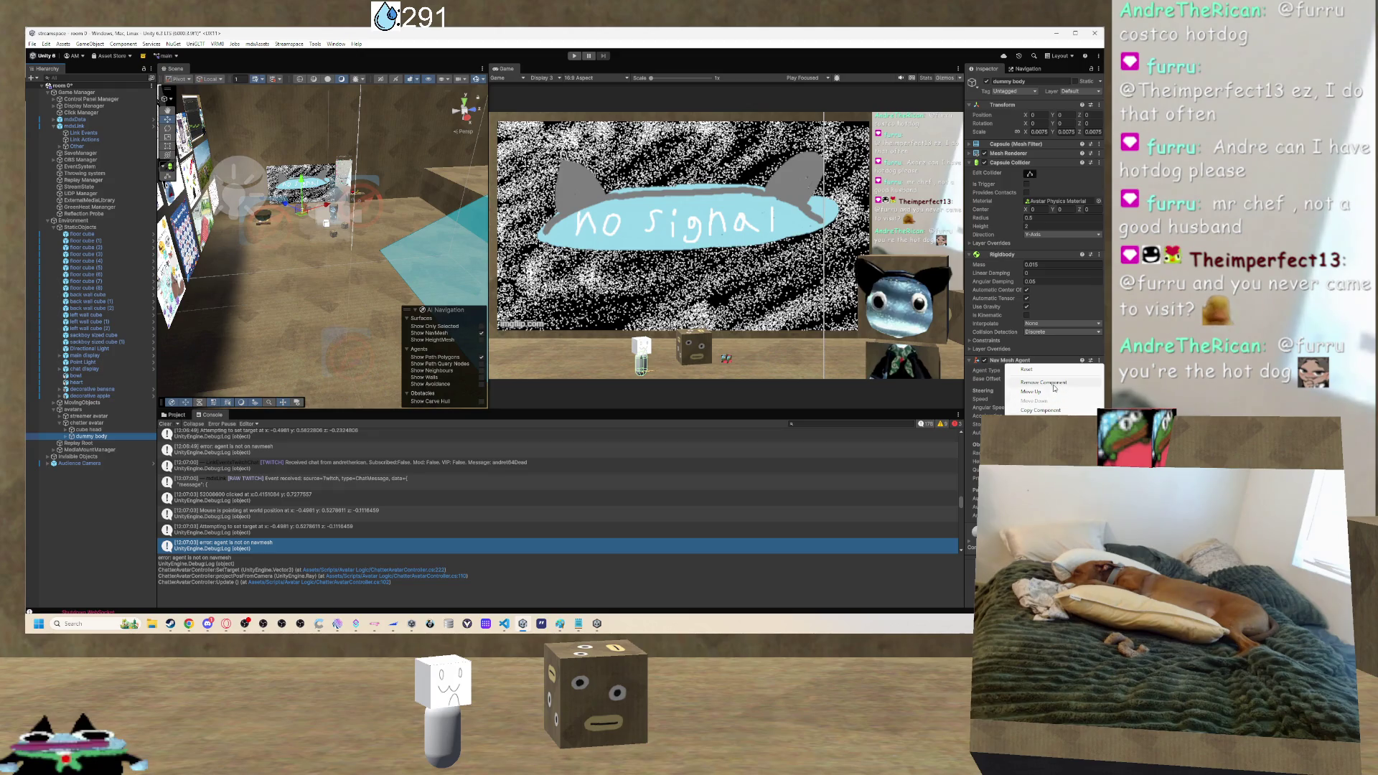
left_click(1052, 383)
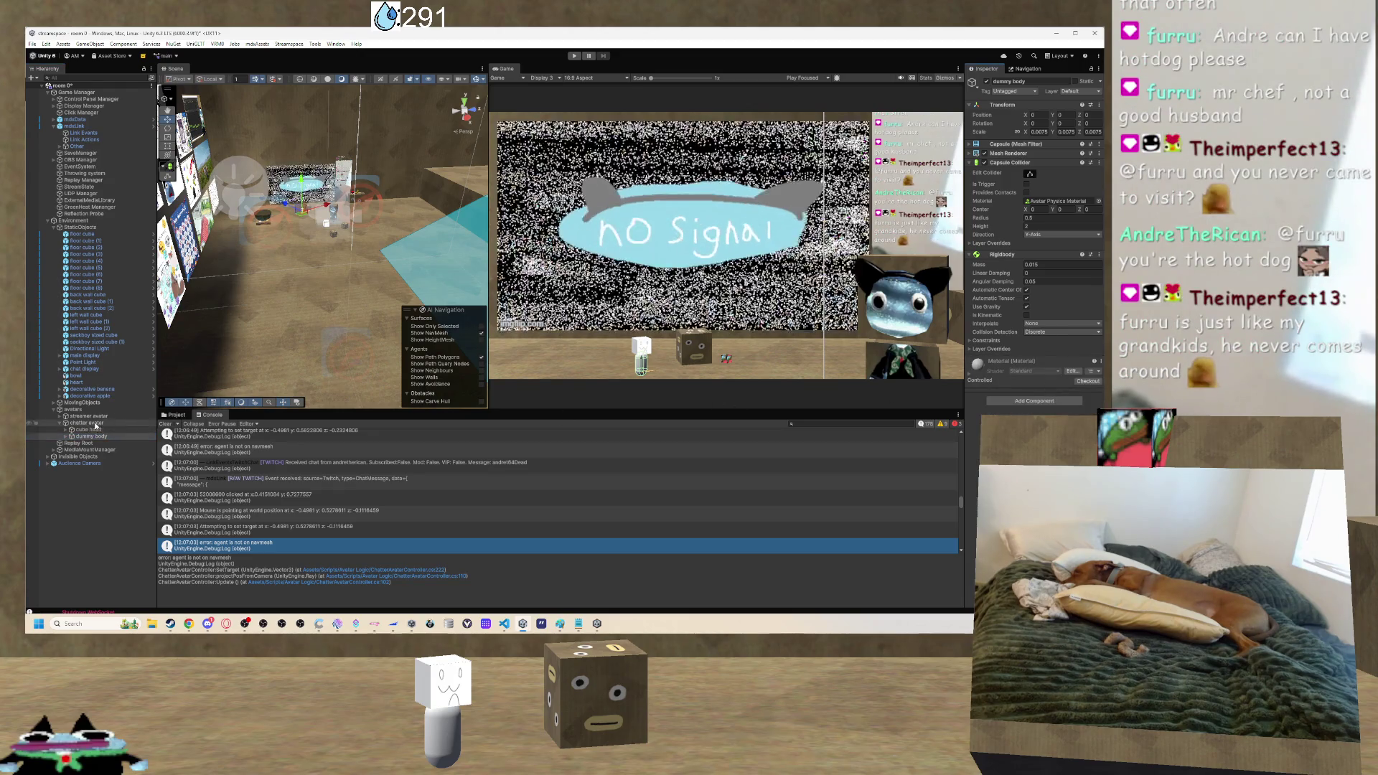
left_click(91, 416)
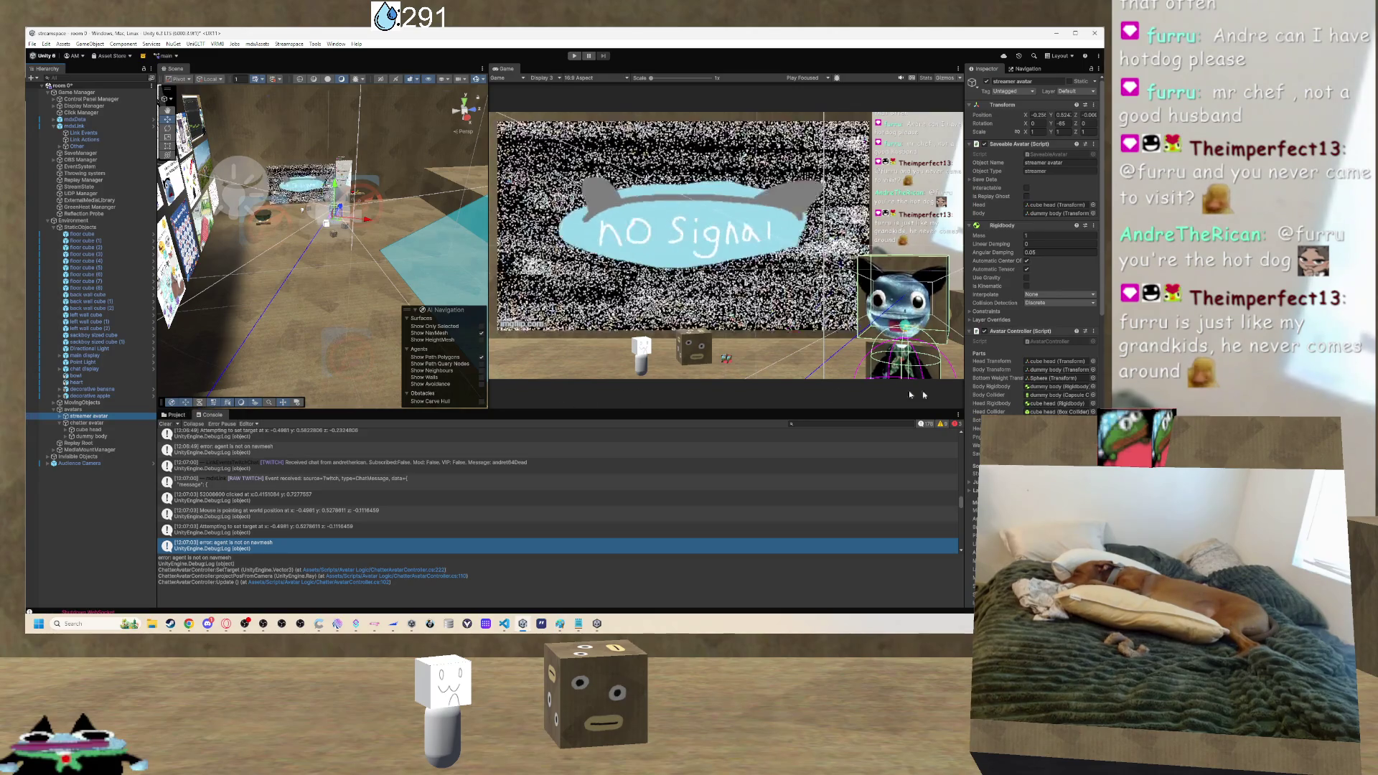
Assign chatter avatar's own Nav Mesh Agent to its controller's Agent field, viewing it top-down.
scroll(1051, 400, "down", 15)
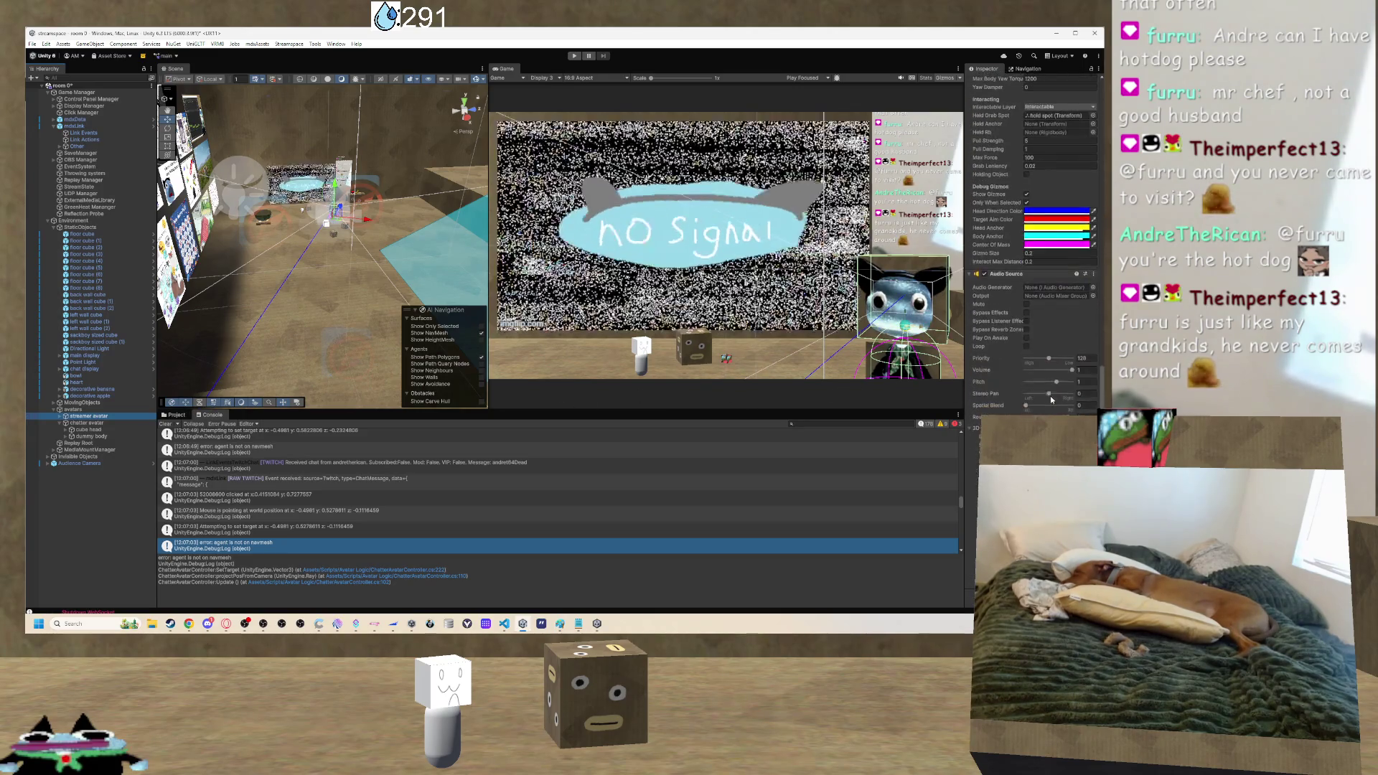
scroll(1053, 406, "up", 3)
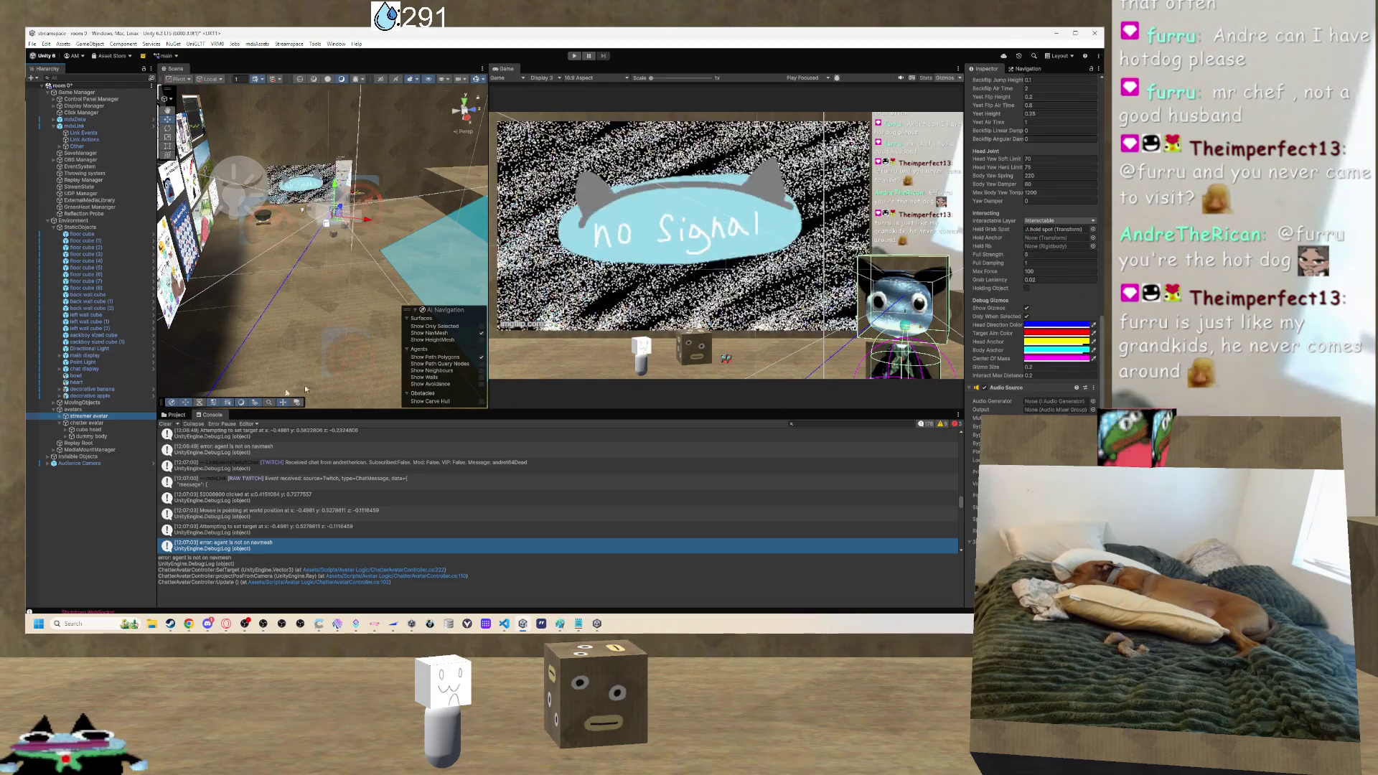
key("Down")
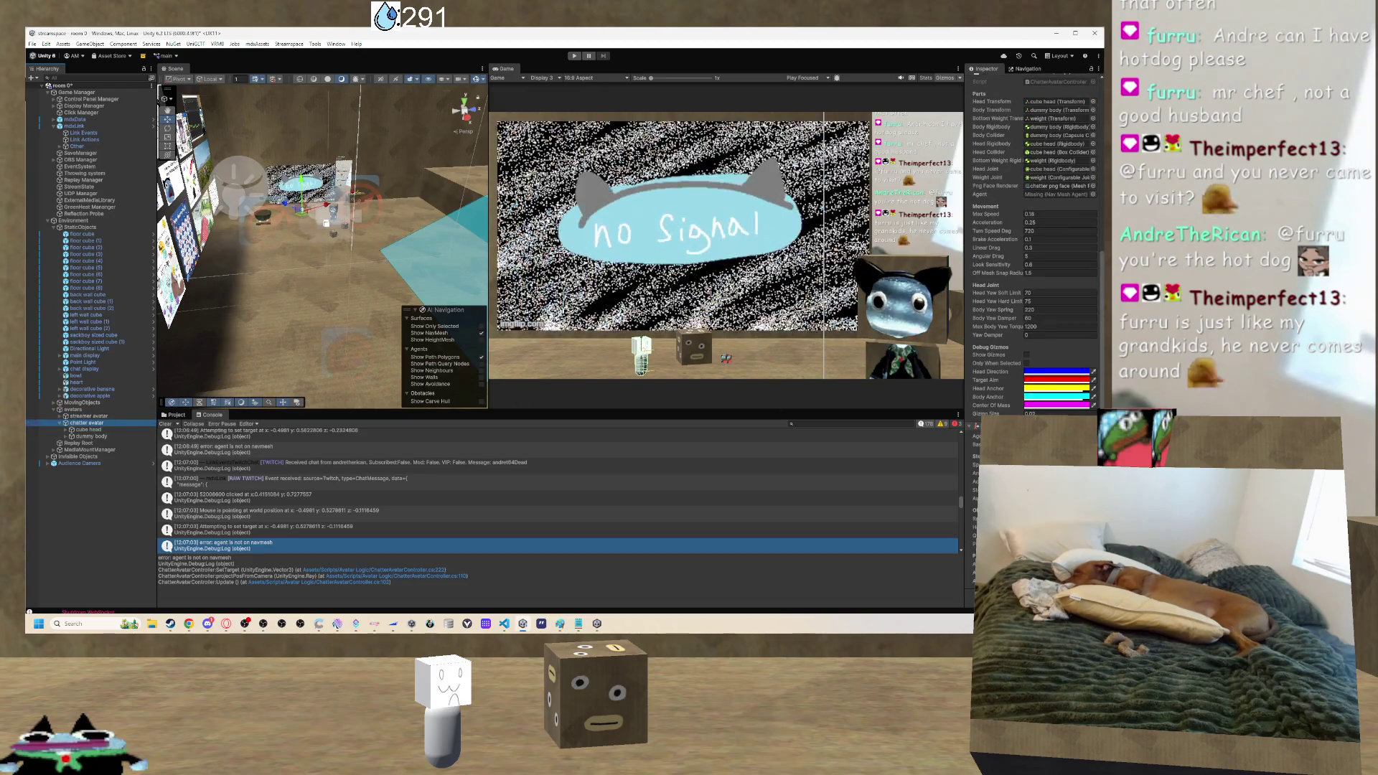
left_click_drag(1054, 198, 1053, 195)
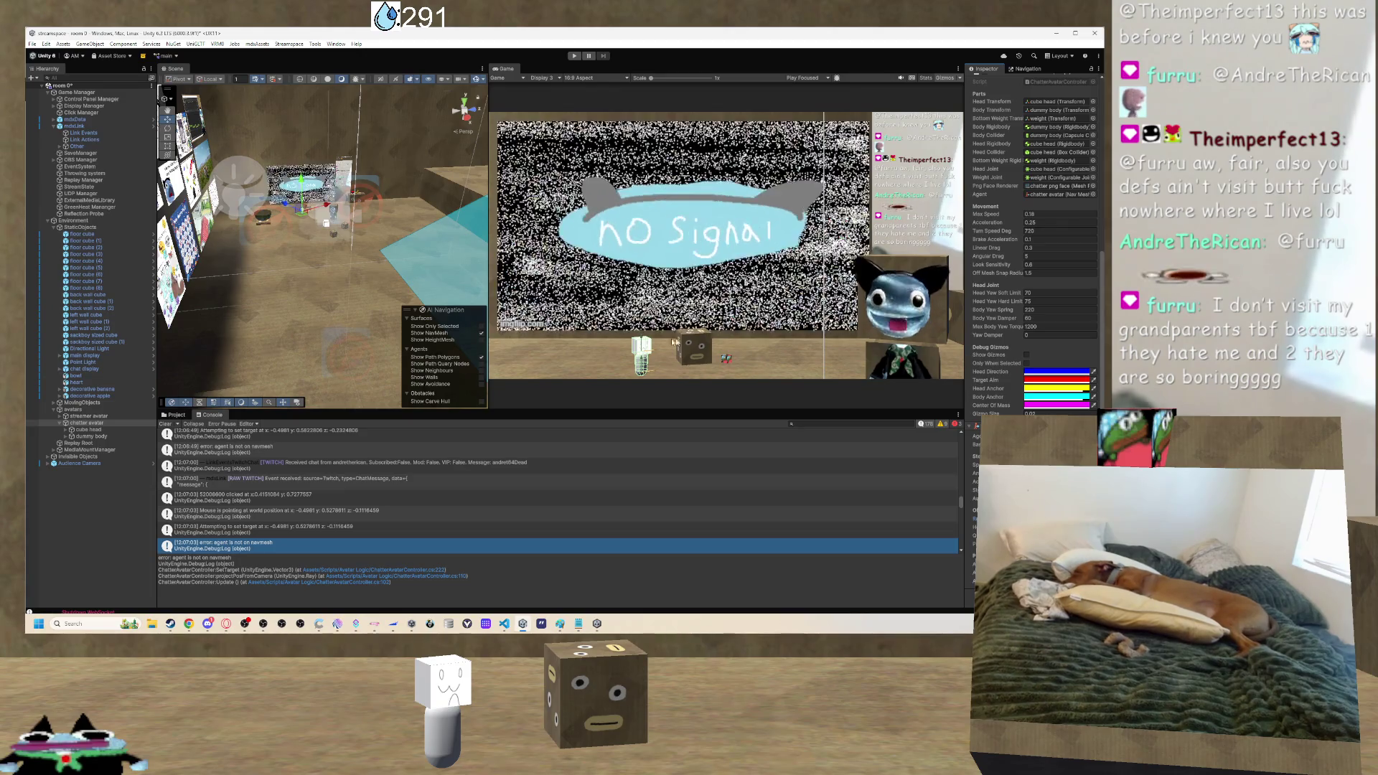
mouse_move(355, 260)
left_mouse_down()
mouse_move(342, 336)
mouse_move(304, 268)
mouse_move(383, 258)
mouse_move(361, 261)
left_mouse_up()
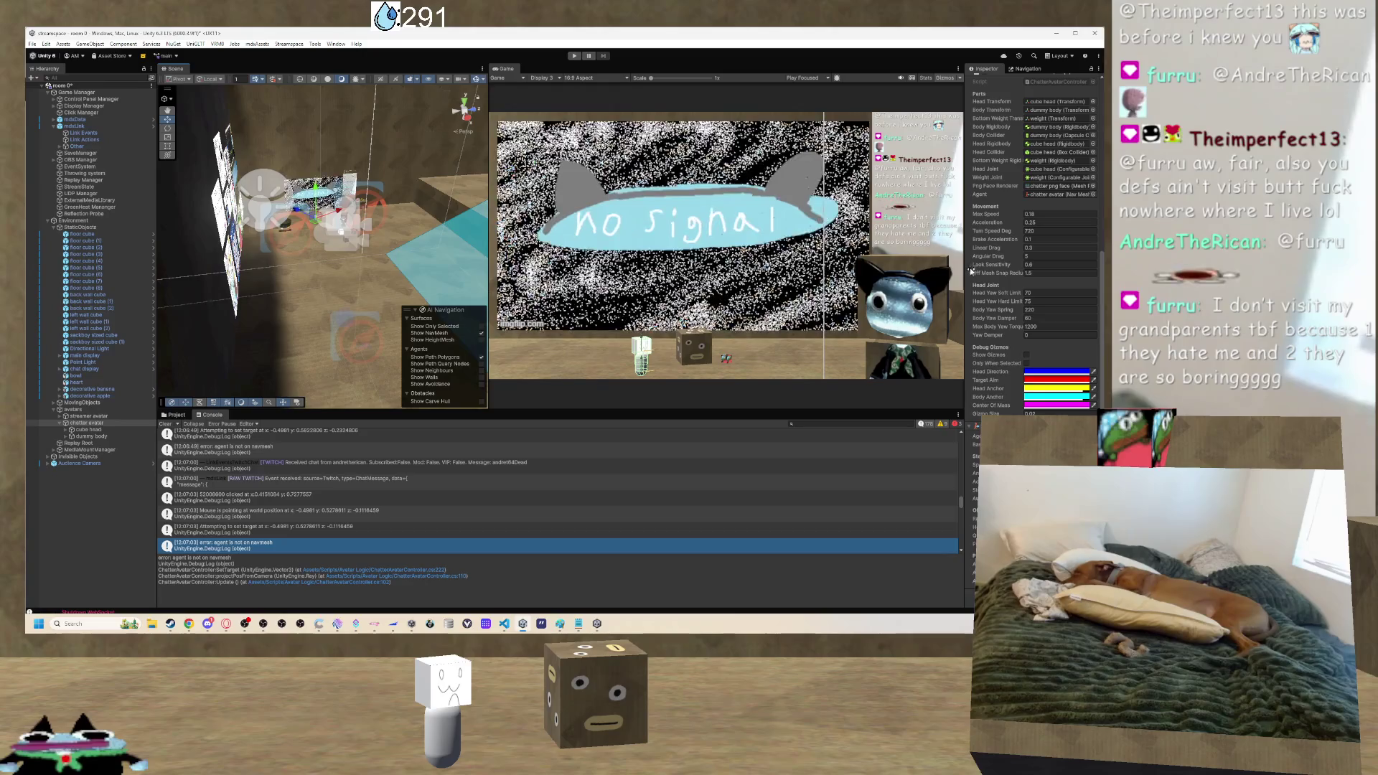
Set the Humanoid agent Radius to 0.05 in Navigation Agents, then select the left wall.
left_click(1028, 69)
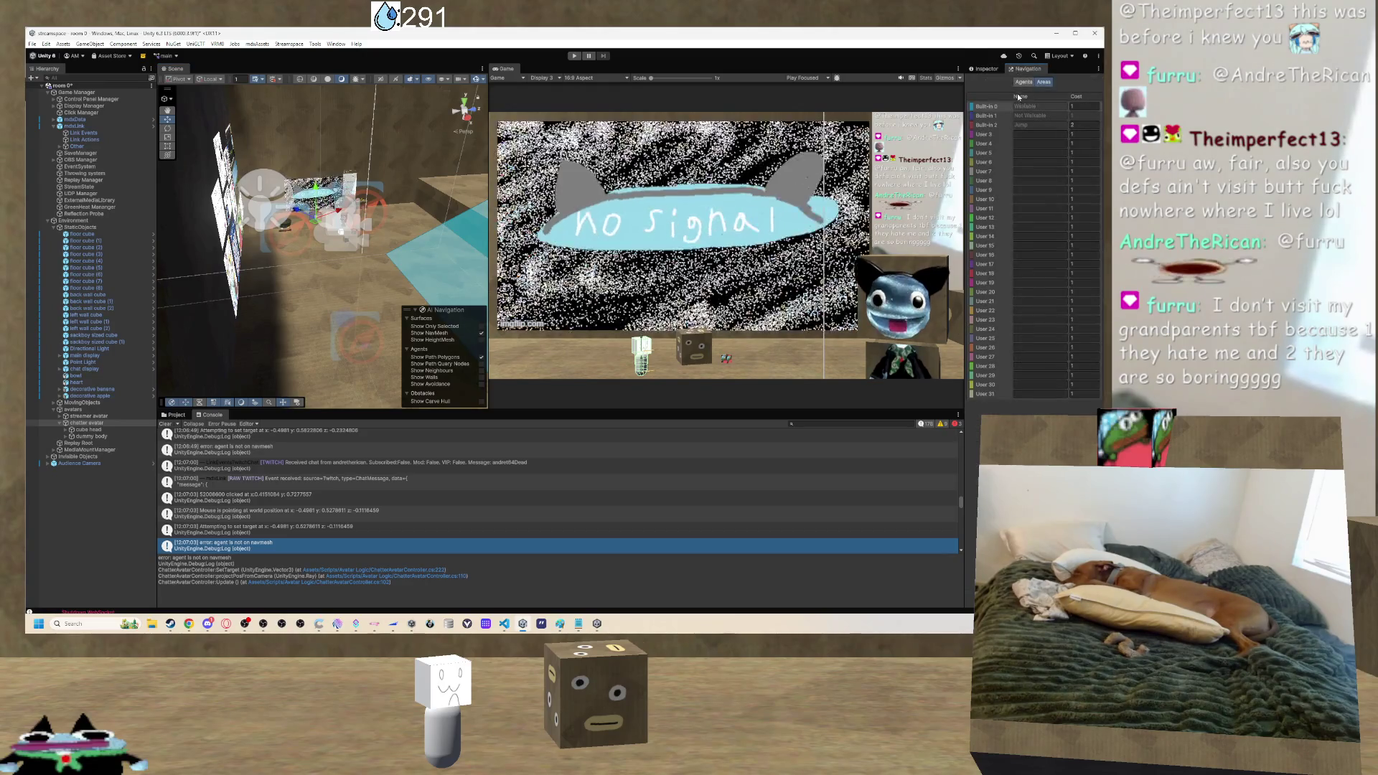
left_click(1025, 83)
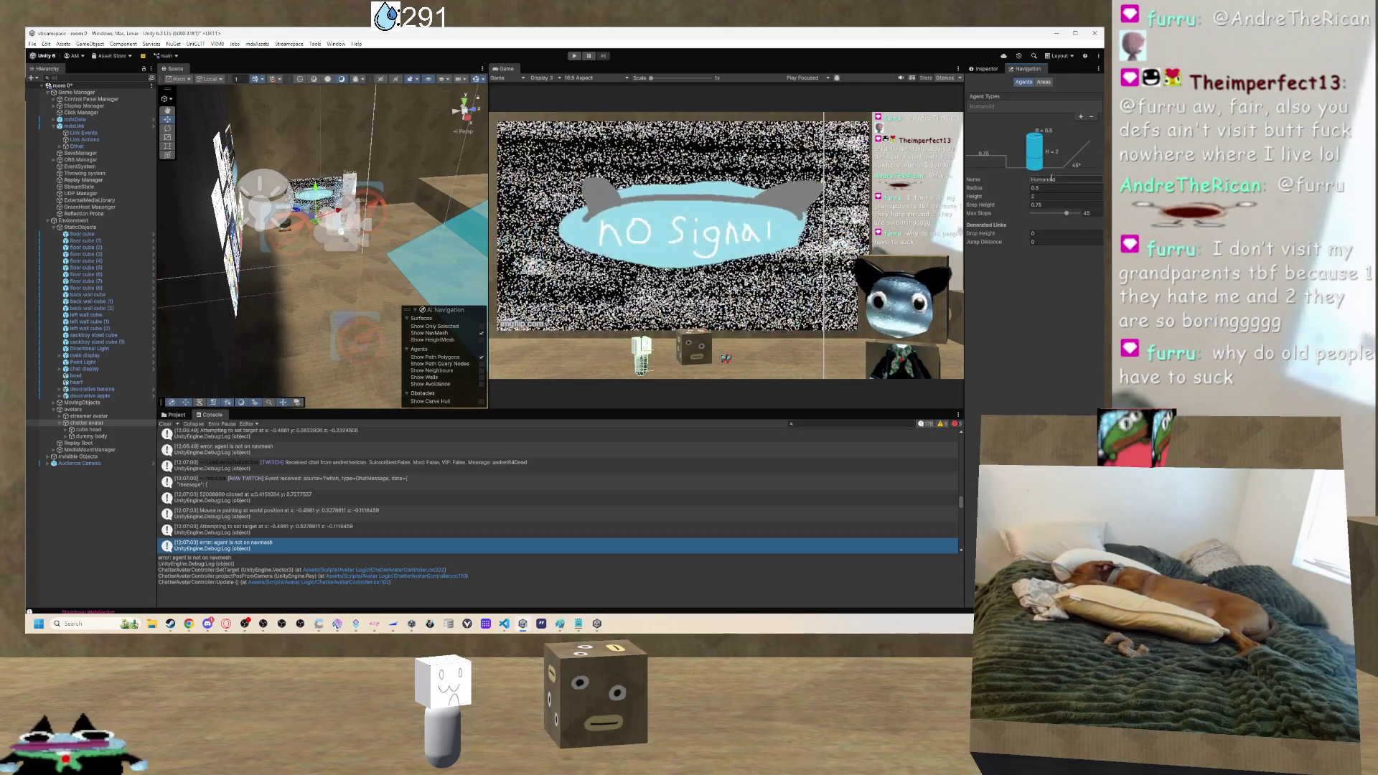
left_click(1066, 188)
type("0.05")
type("00")
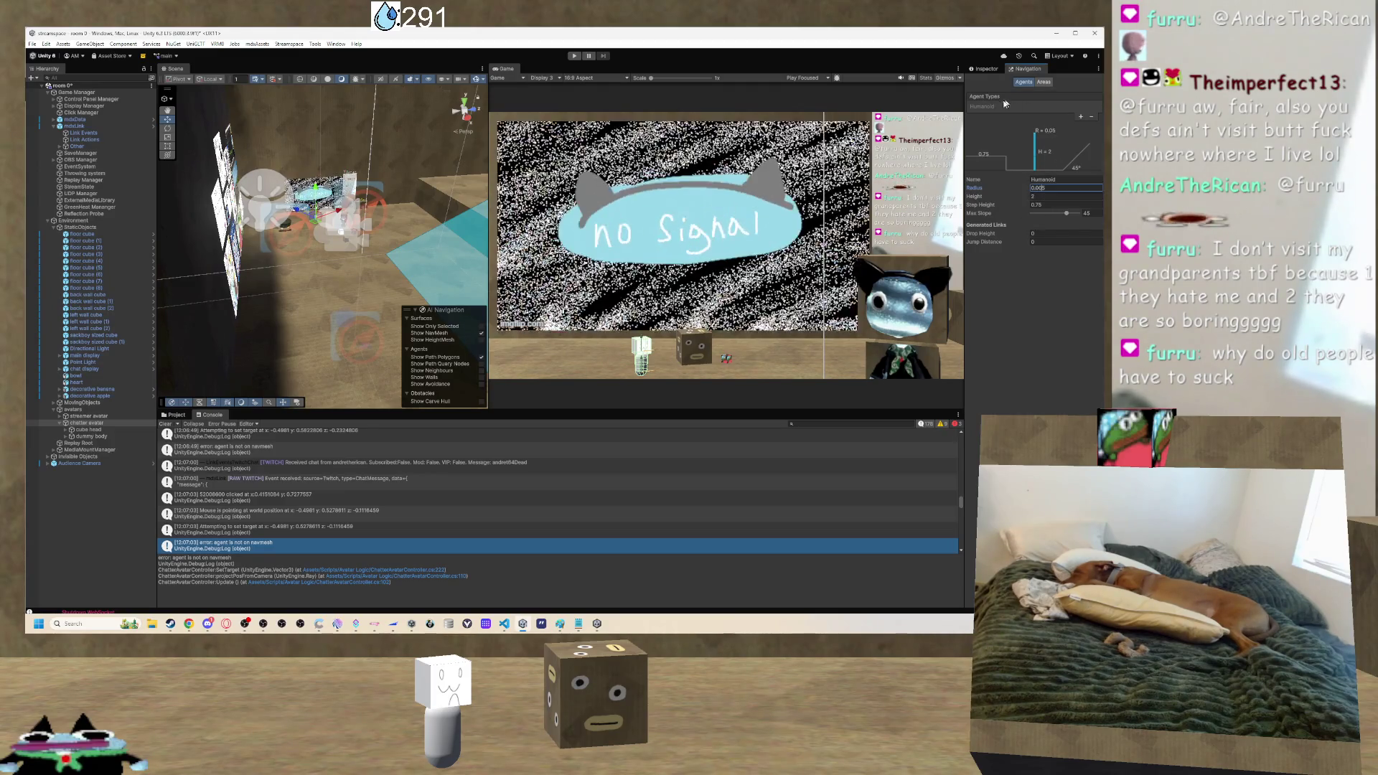
mouse_move(347, 244)
left_mouse_down()
mouse_move(77, 220)
mouse_move(285, 141)
mouse_move(360, 282)
left_mouse_up()
left_click(360, 282)
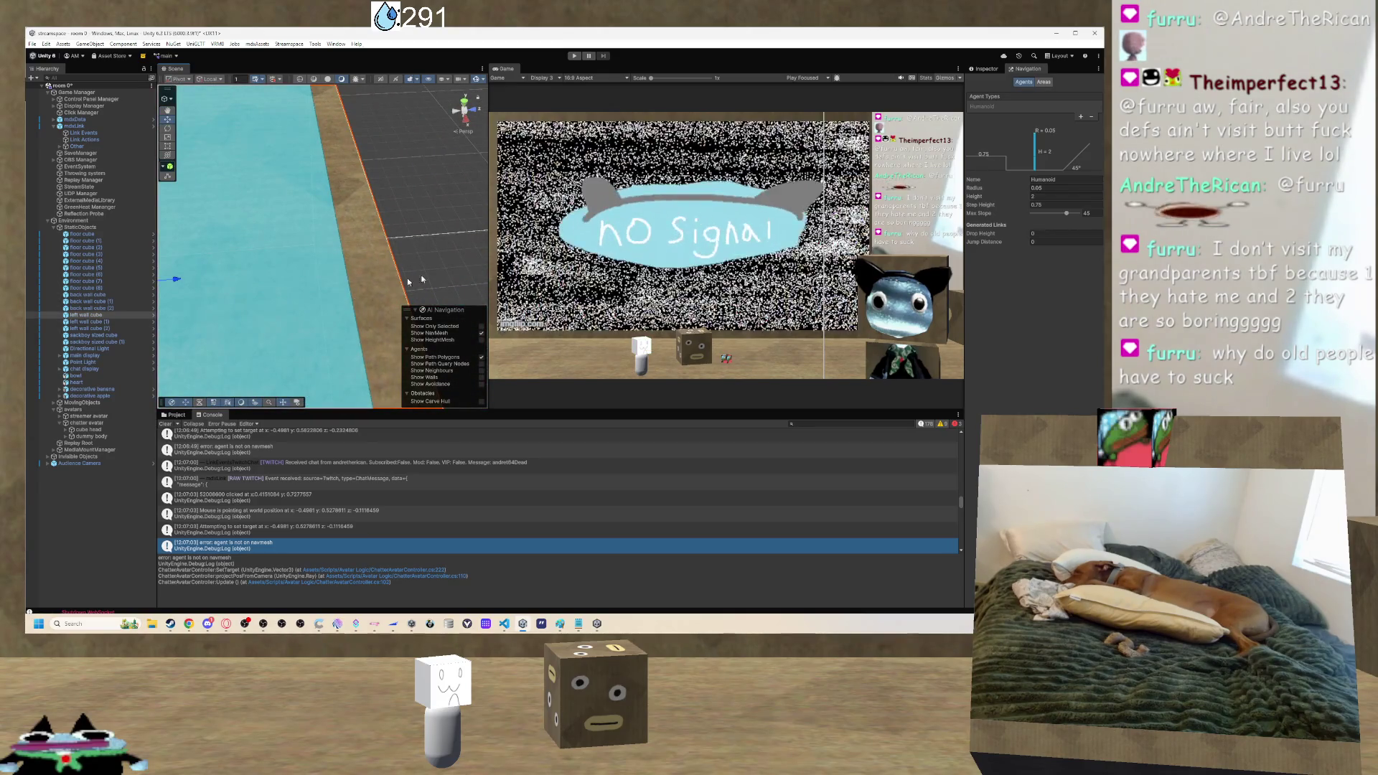
Frame the left wall cube in the Scene view and delete it from the room.
left_click(985, 69)
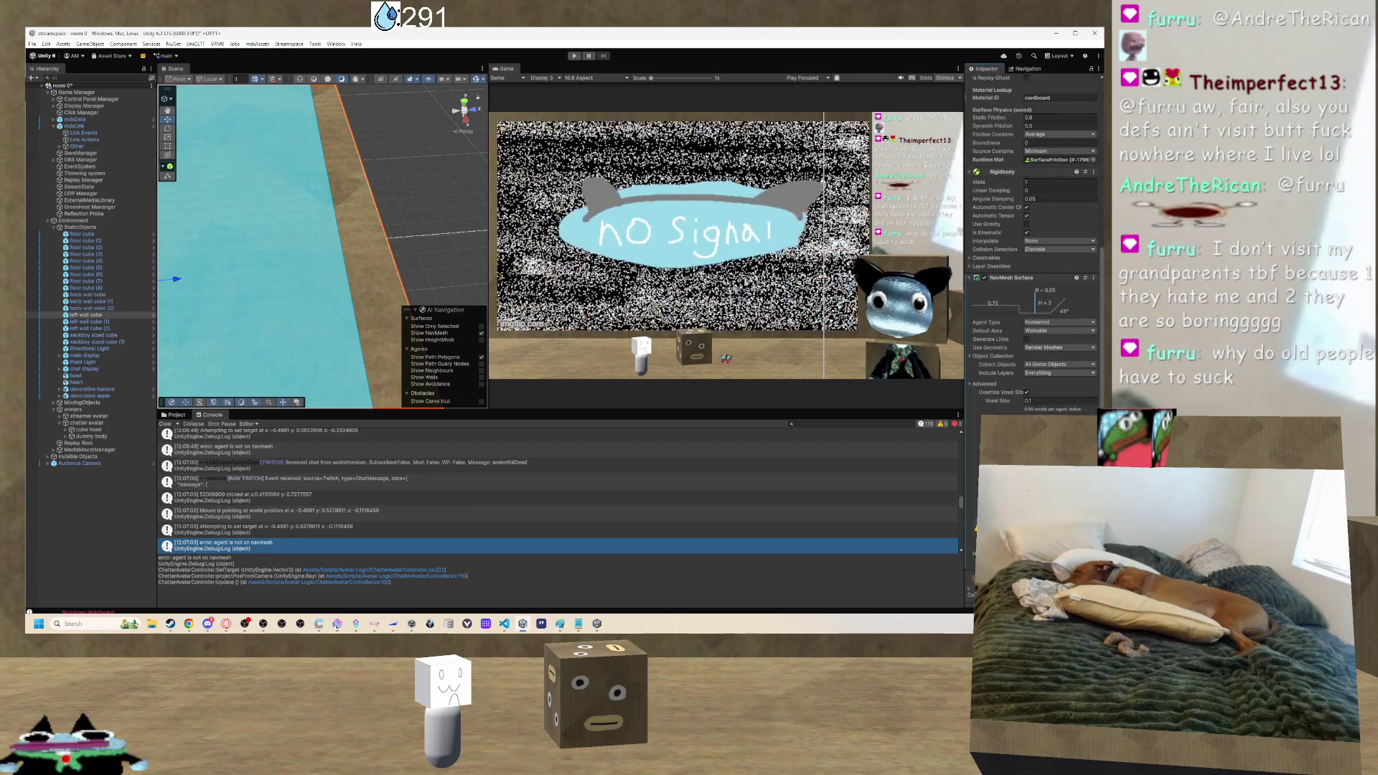
scroll(998, 359, "down", 1)
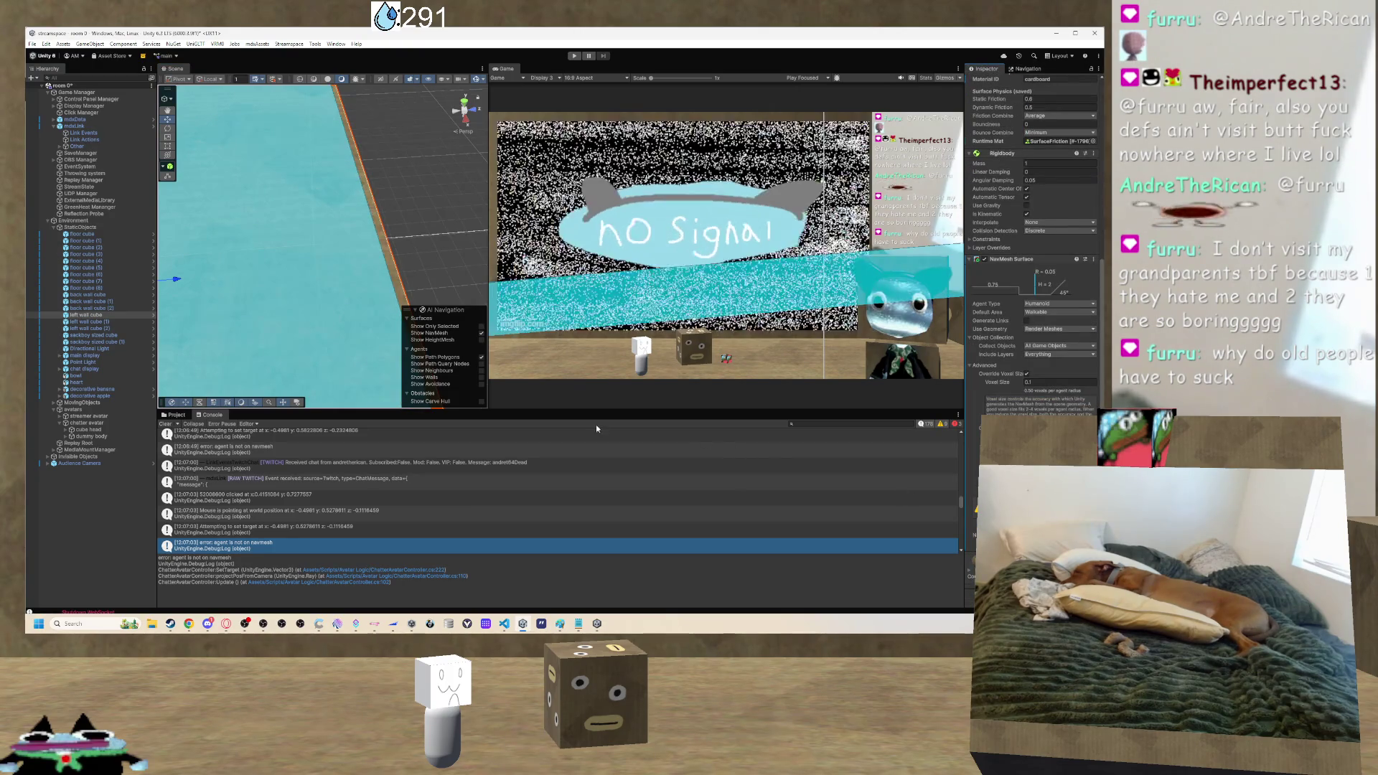
key("f")
scroll(347, 215, "down", 6)
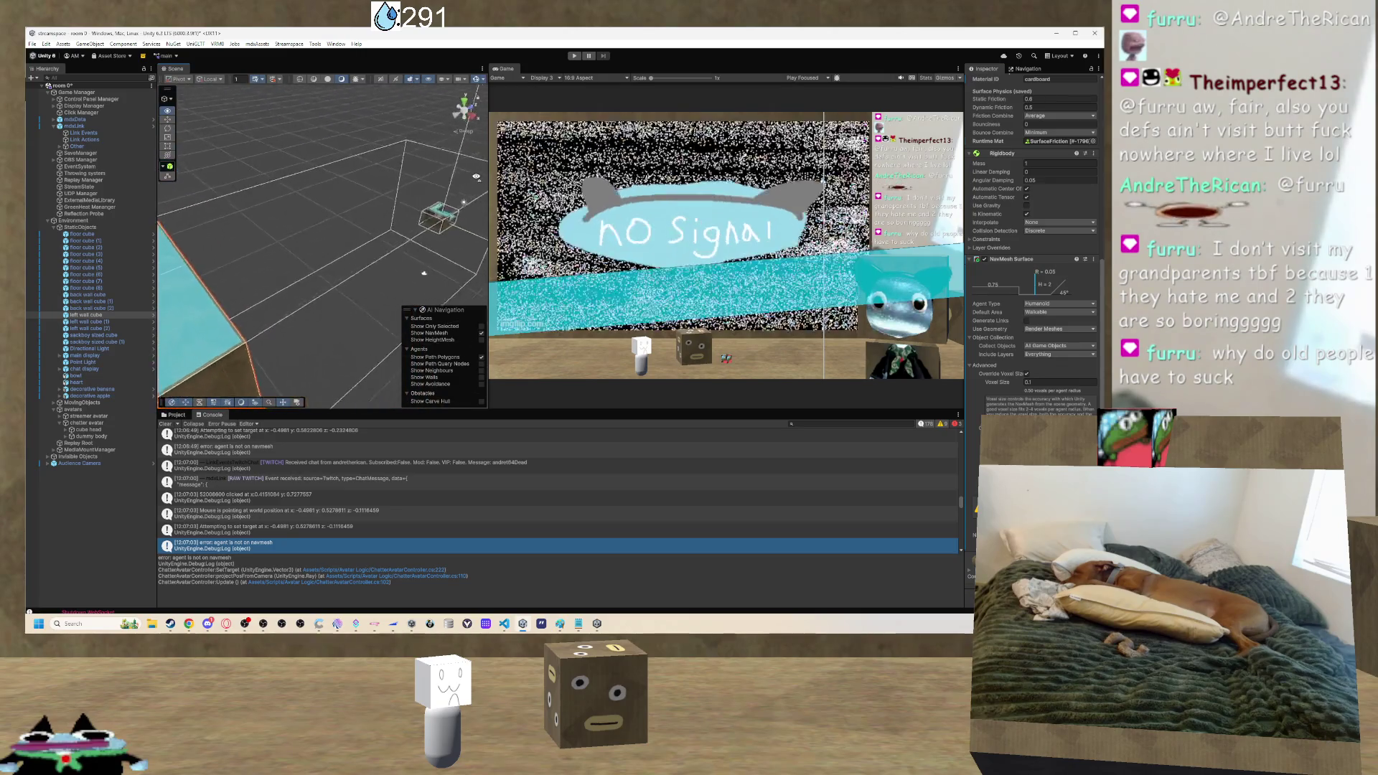
left_click_drag(398, 188, 583, 238)
key("f")
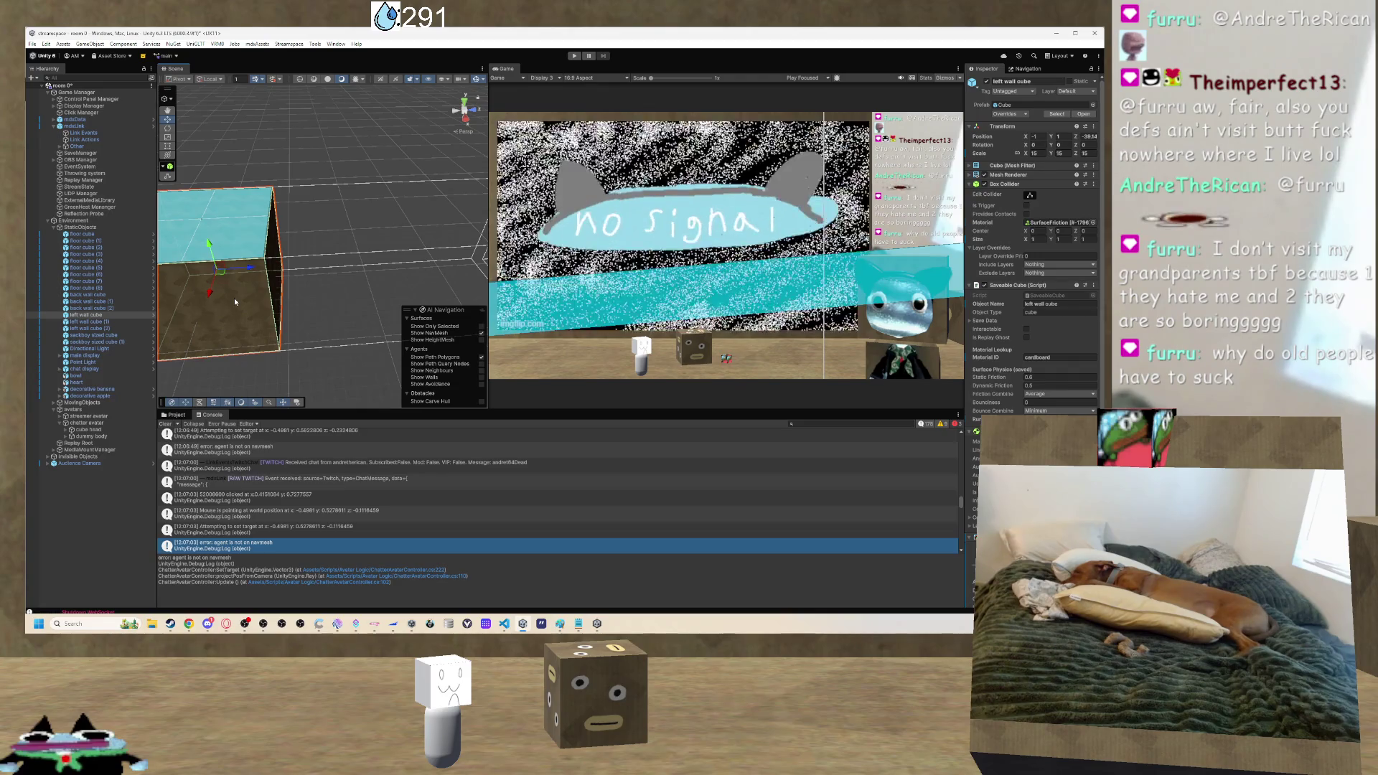
key("Delete")
Select floor cube (4) and frame it to show the cyan NavMesh on the floor.
mouse_move(279, 306)
left_mouse_down()
mouse_move(333, 296)
mouse_move(272, 263)
mouse_move(306, 279)
mouse_move(368, 267)
left_mouse_up()
left_click(367, 267)
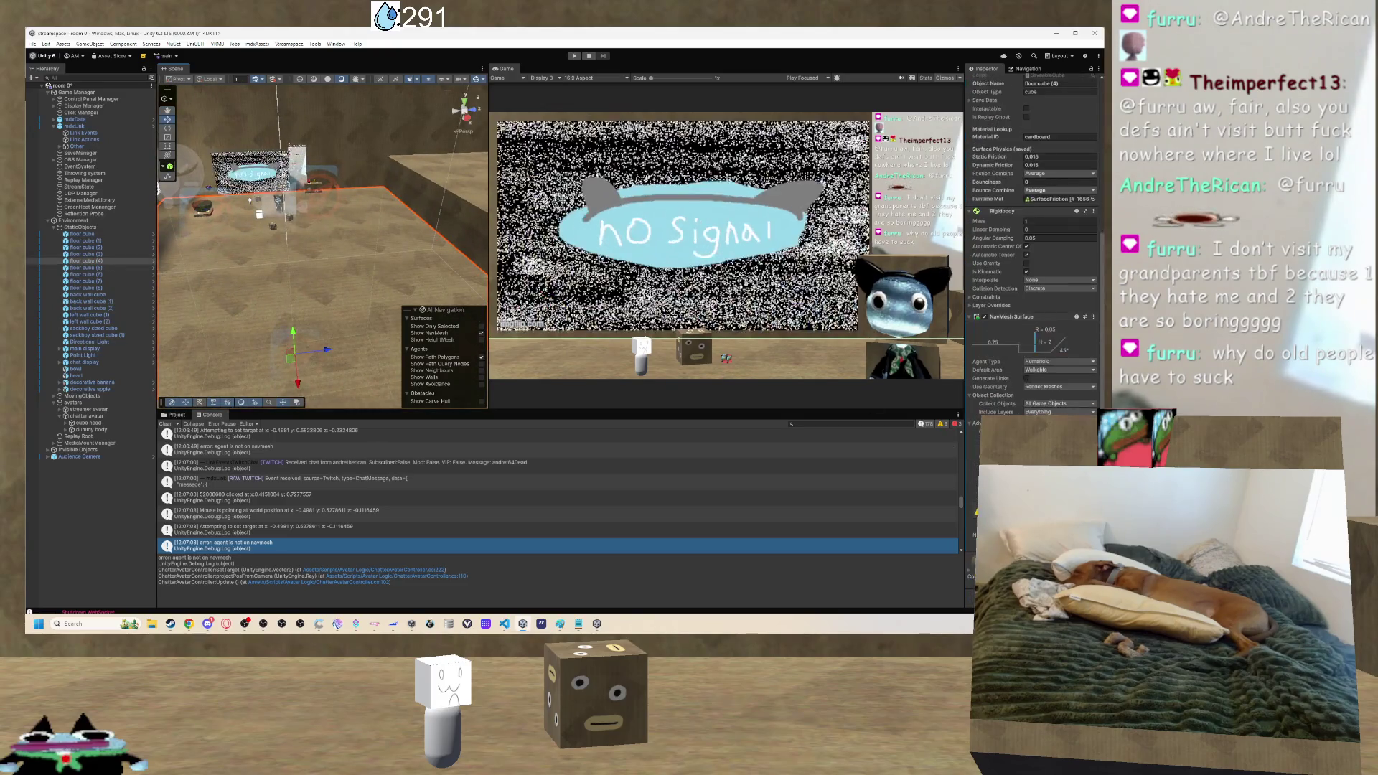
mouse_move(368, 267)
left_mouse_down()
mouse_move(408, 192)
mouse_move(443, 230)
left_mouse_up()
key("f")
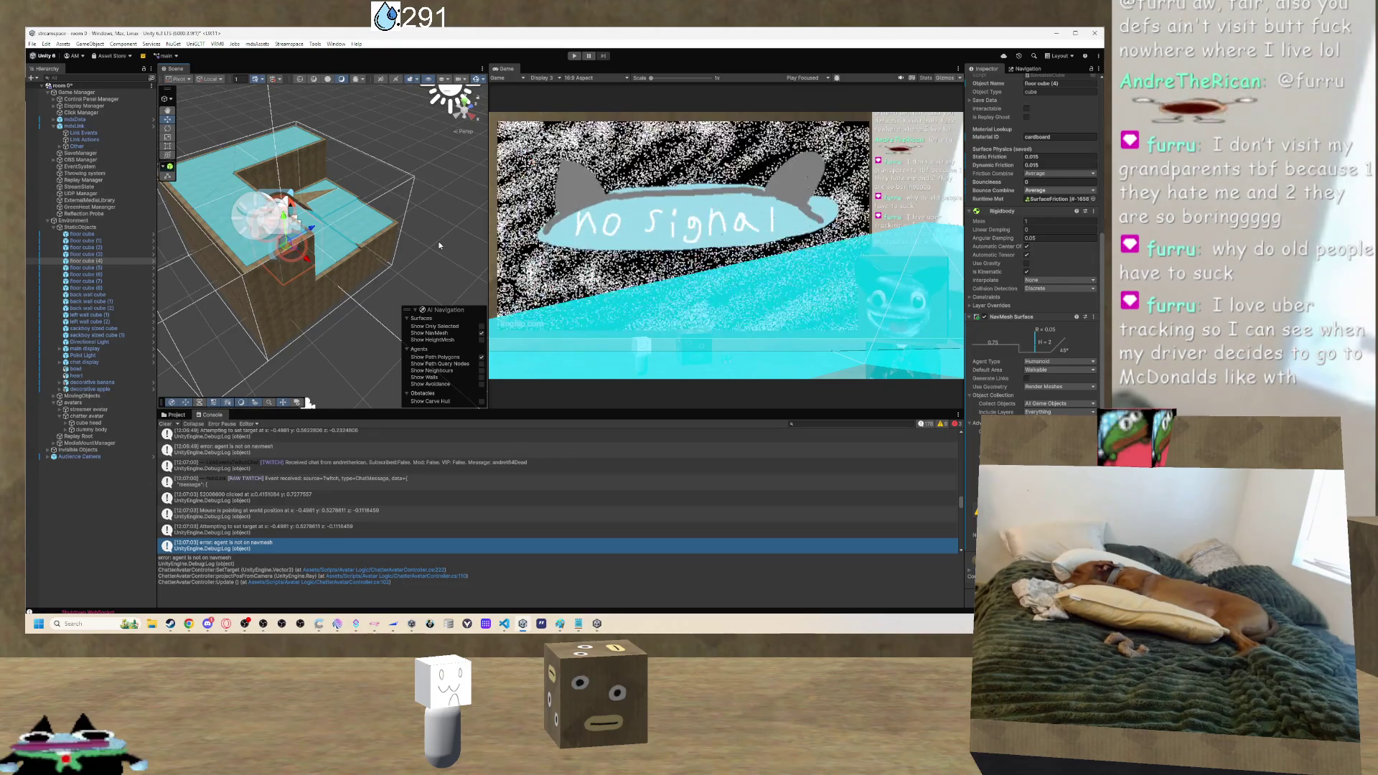
mouse_move(441, 233)
left_mouse_down()
mouse_move(346, 206)
mouse_move(325, 173)
mouse_move(302, 191)
mouse_move(275, 178)
mouse_move(353, 152)
mouse_move(371, 221)
mouse_move(316, 267)
mouse_move(363, 286)
mouse_move(321, 318)
left_mouse_up()
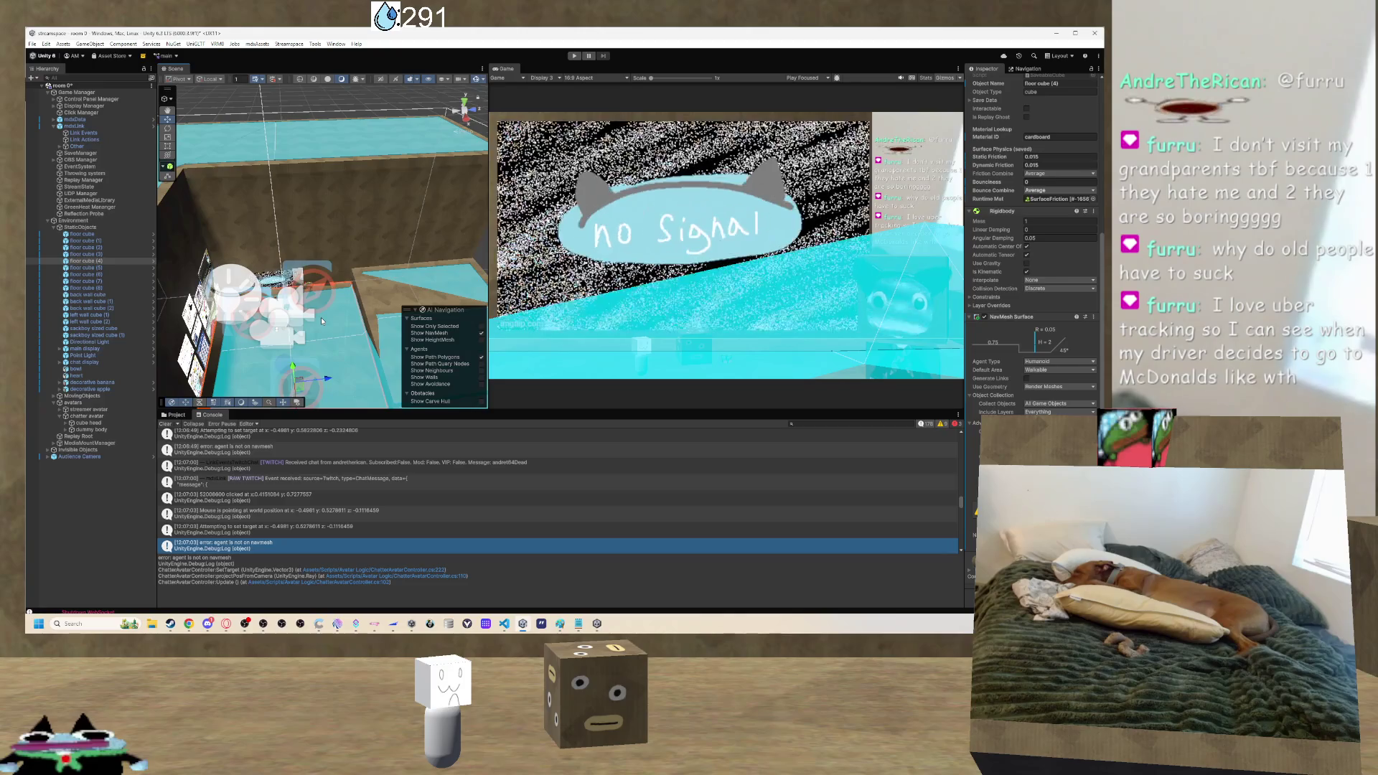
mouse_move(321, 317)
left_mouse_down()
mouse_move(305, 328)
mouse_move(360, 271)
mouse_move(316, 301)
mouse_move(306, 264)
mouse_move(485, 215)
mouse_move(371, 267)
mouse_move(308, 232)
mouse_move(361, 250)
left_mouse_up()
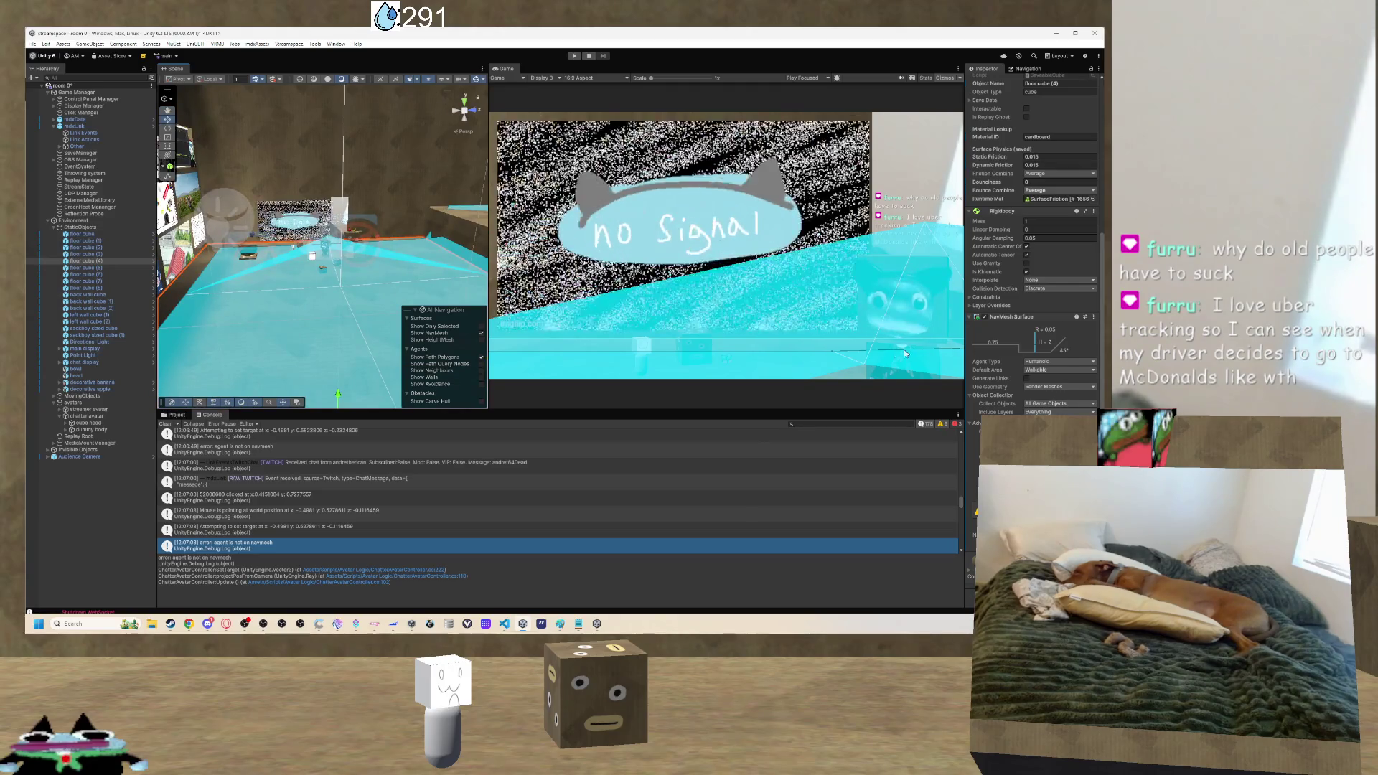
mouse_move(481, 318)
left_mouse_down()
mouse_move(310, 325)
mouse_move(603, 367)
left_mouse_up()
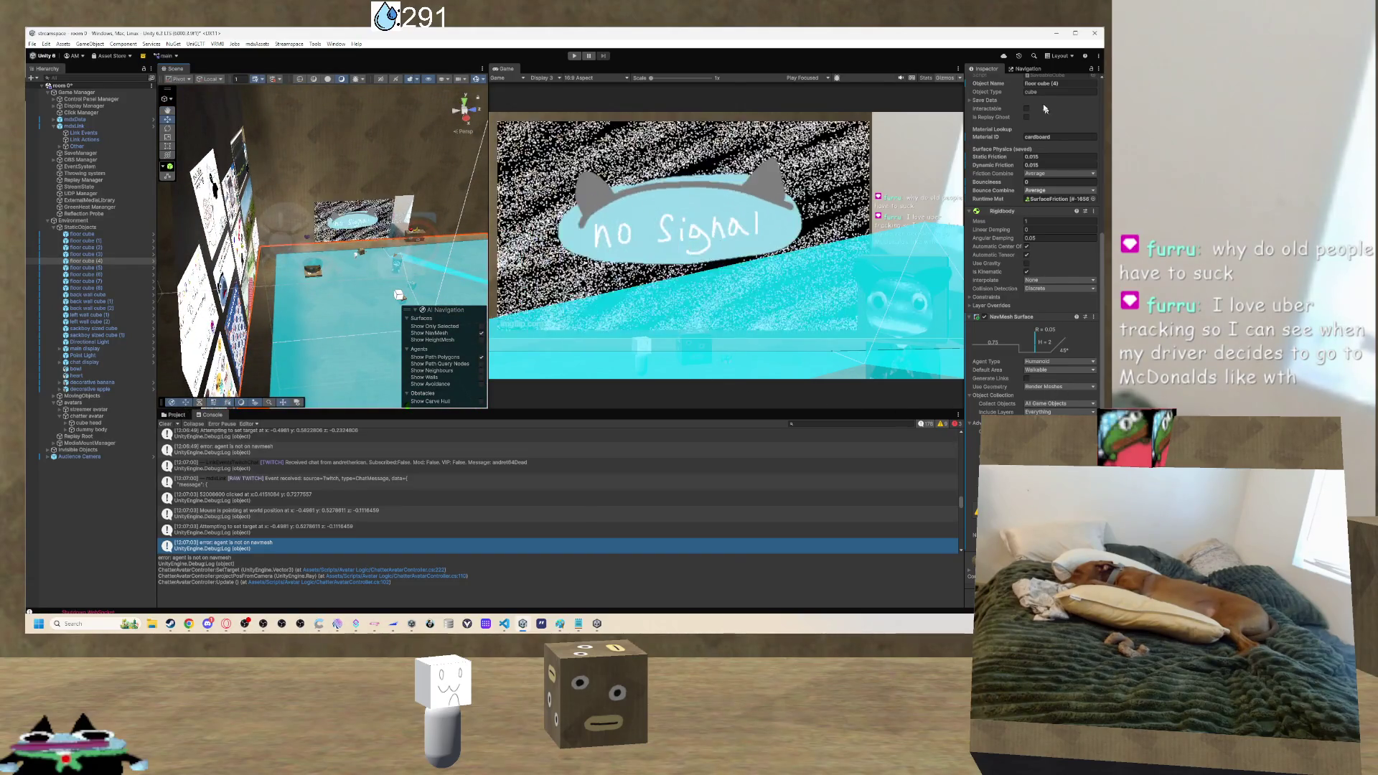
left_click(1028, 68)
left_click(1065, 187)
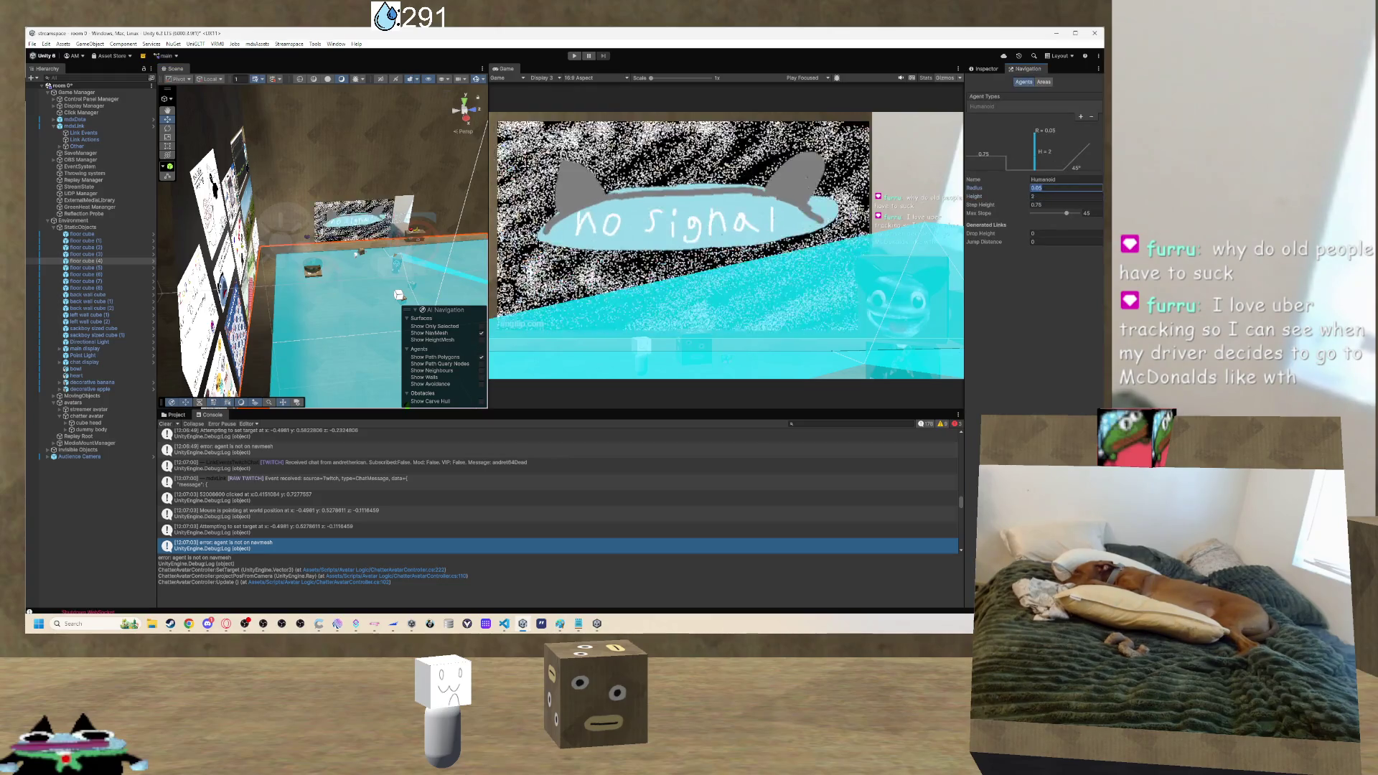
type("0.01")
key("Return")
key("f")
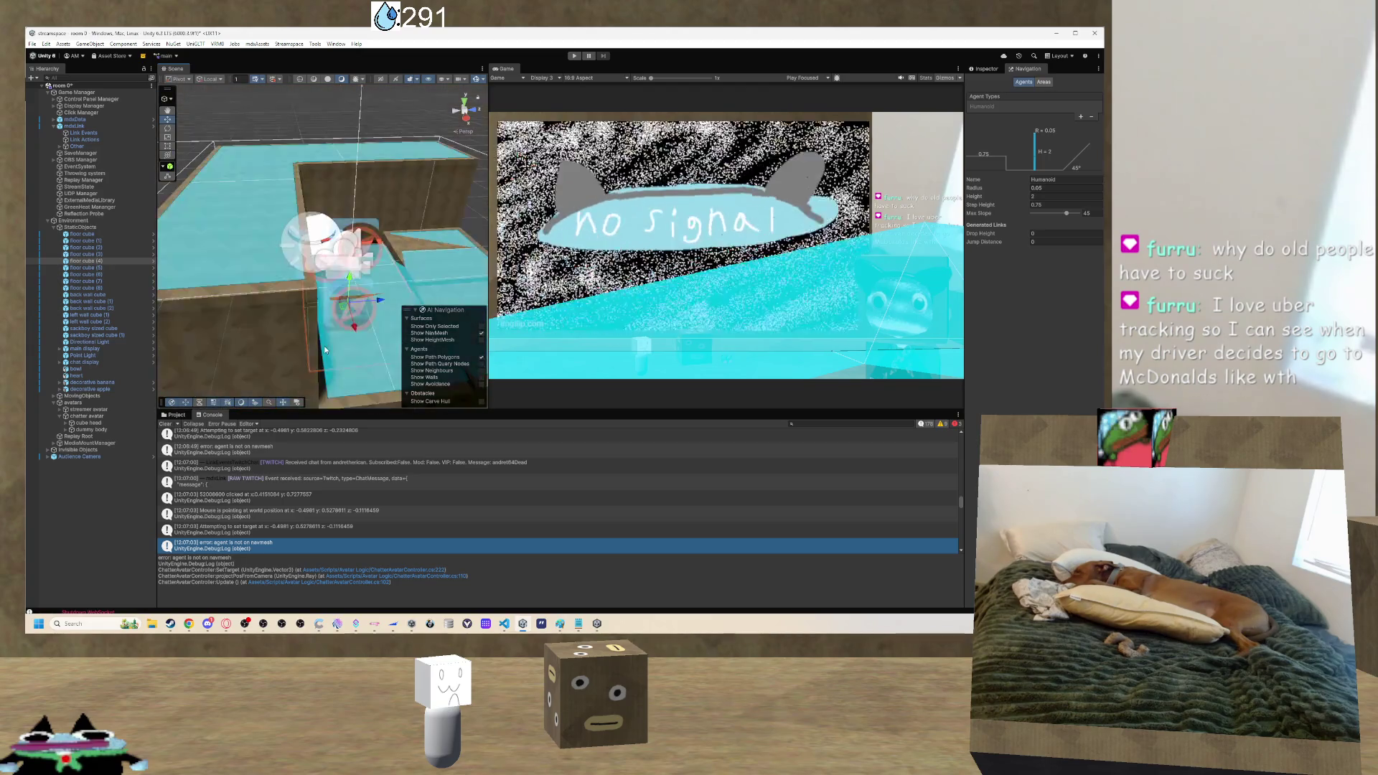
left_click(386, 270)
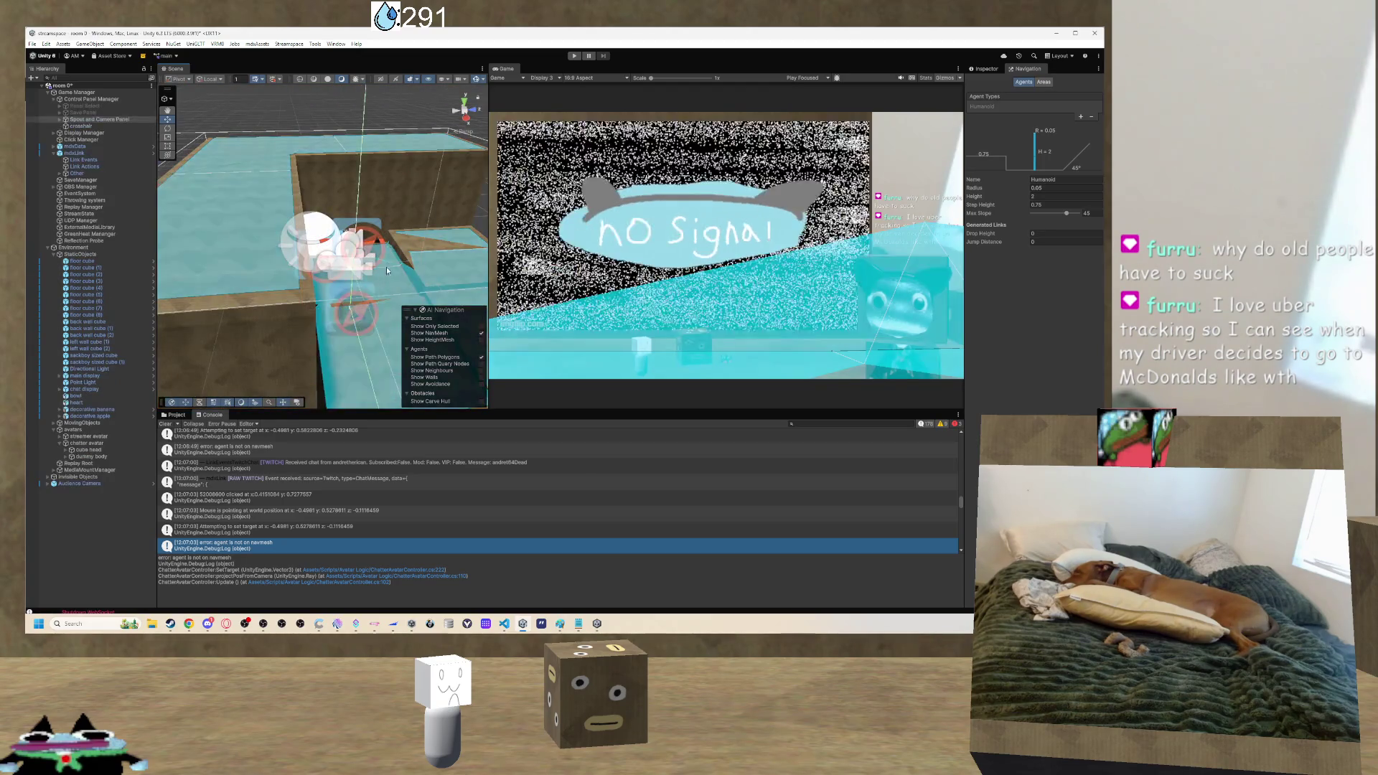
left_click_drag(387, 270, 307, 266)
left_click(307, 265)
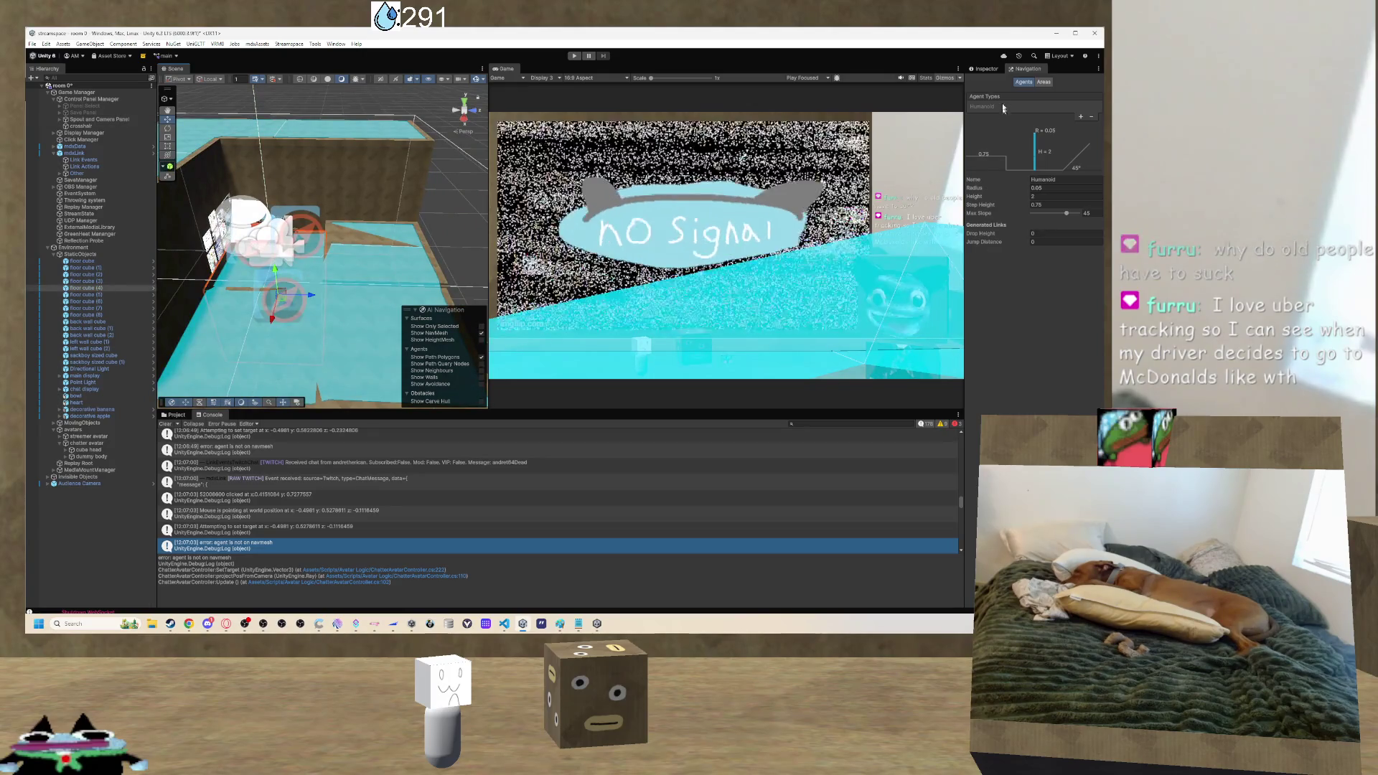
left_click(984, 68)
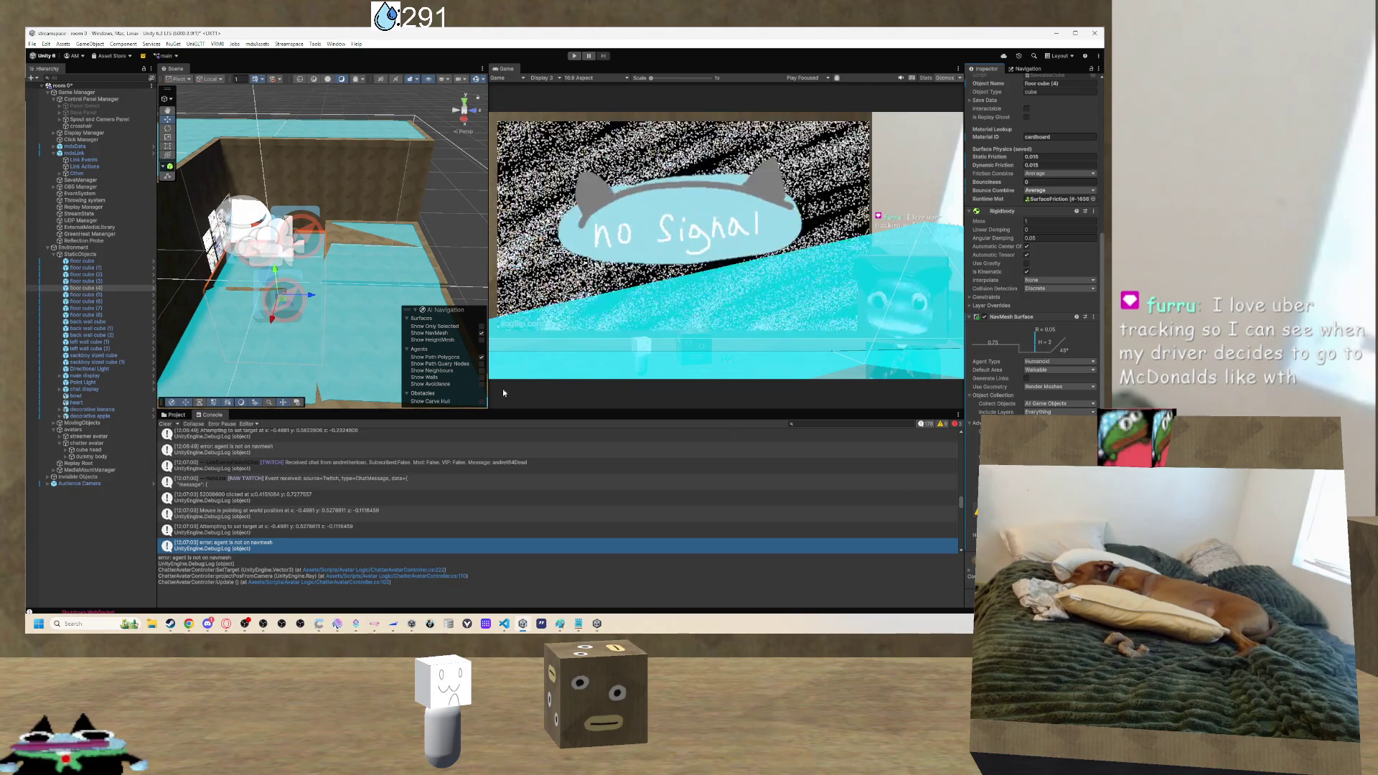
left_click_drag(291, 272, 339, 278)
left_click(339, 279)
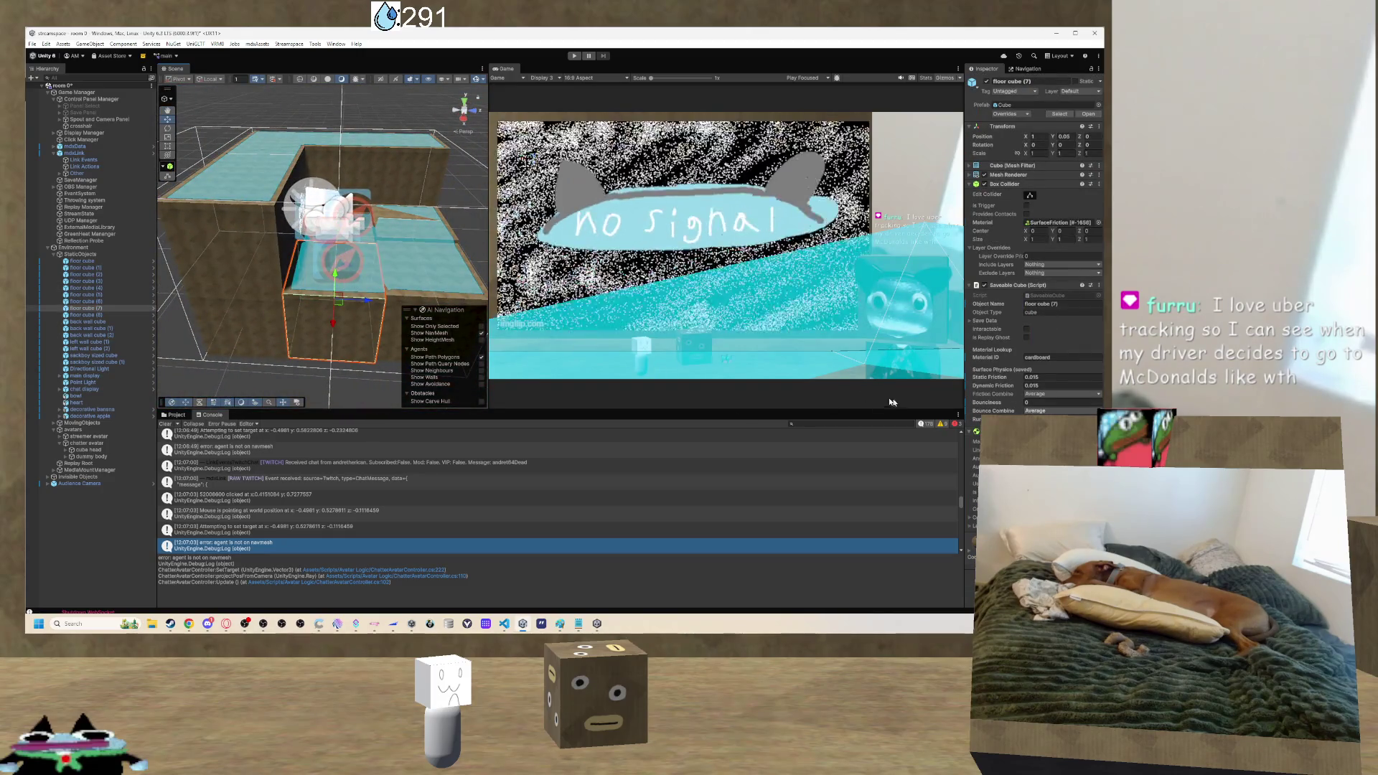
left_click(277, 132)
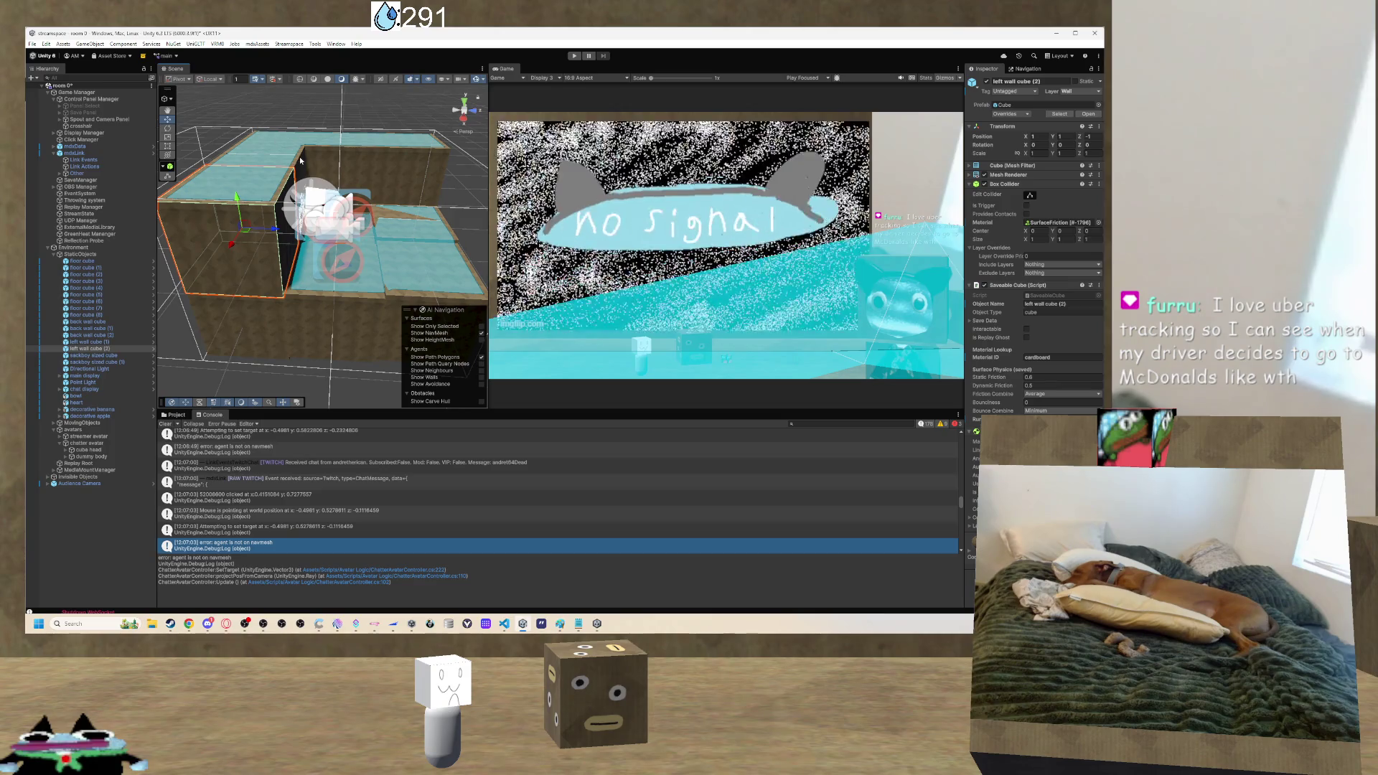
mouse_move(299, 156)
left_mouse_down()
mouse_move(345, 206)
mouse_move(325, 174)
left_mouse_up()
left_click(325, 174)
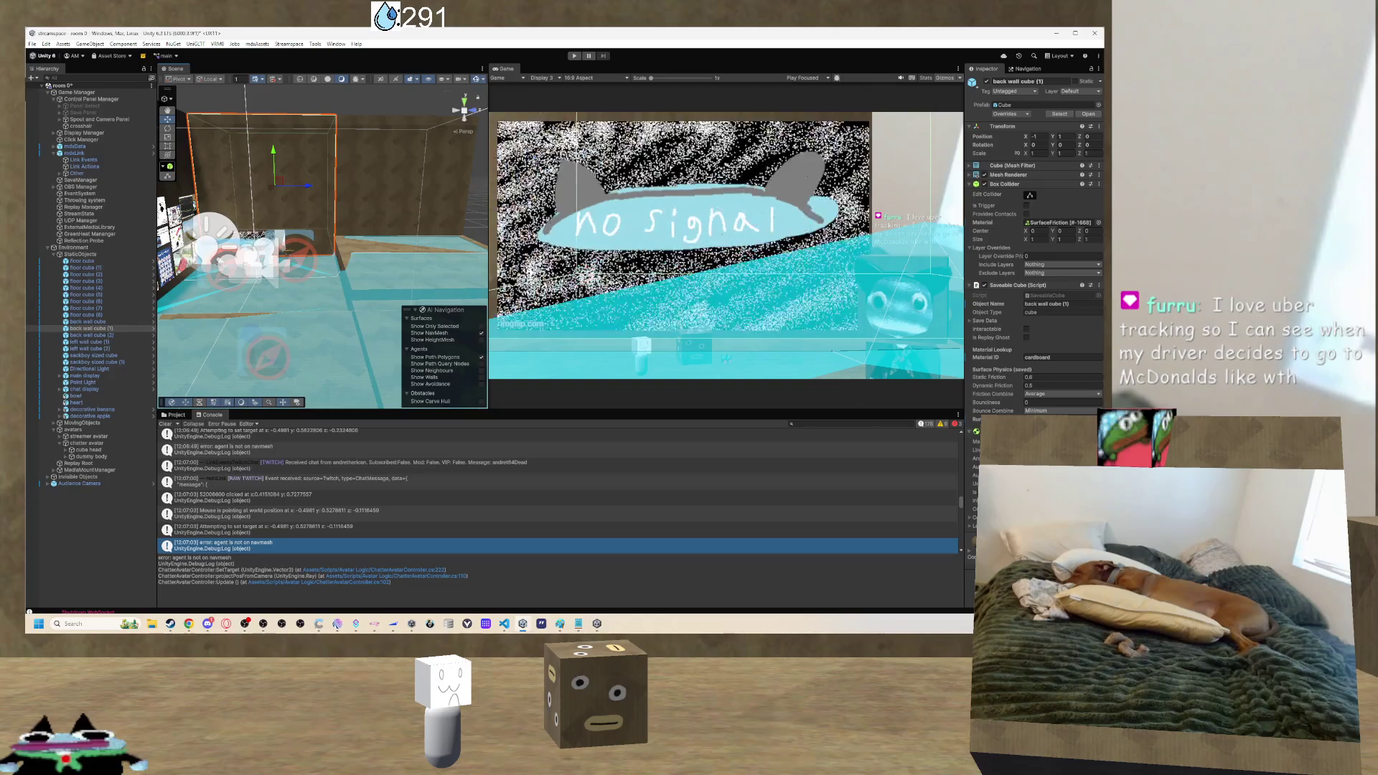
left_click(328, 280)
left_click_drag(327, 280, 294, 285)
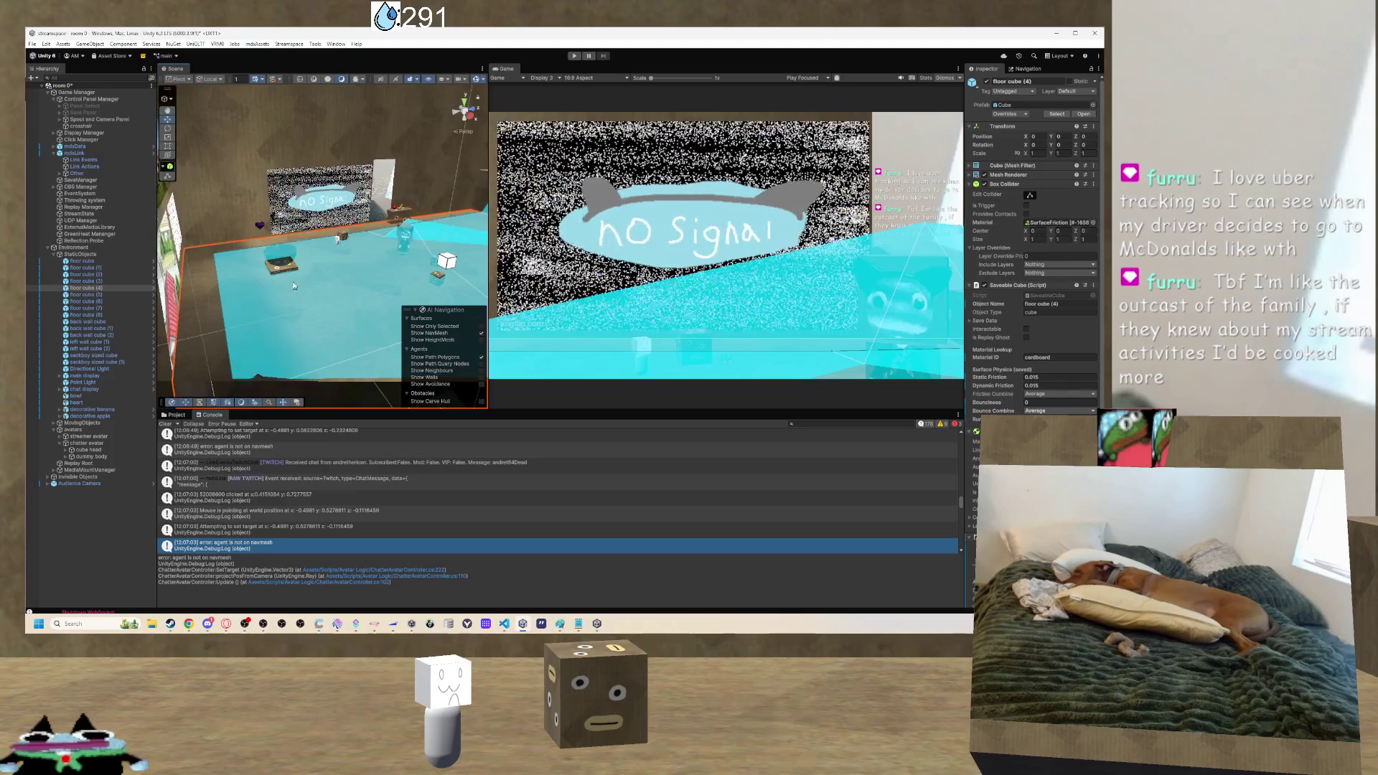
left_click(446, 260)
key("f")
mouse_move(451, 277)
left_mouse_down()
mouse_move(324, 280)
mouse_move(374, 257)
left_mouse_up()
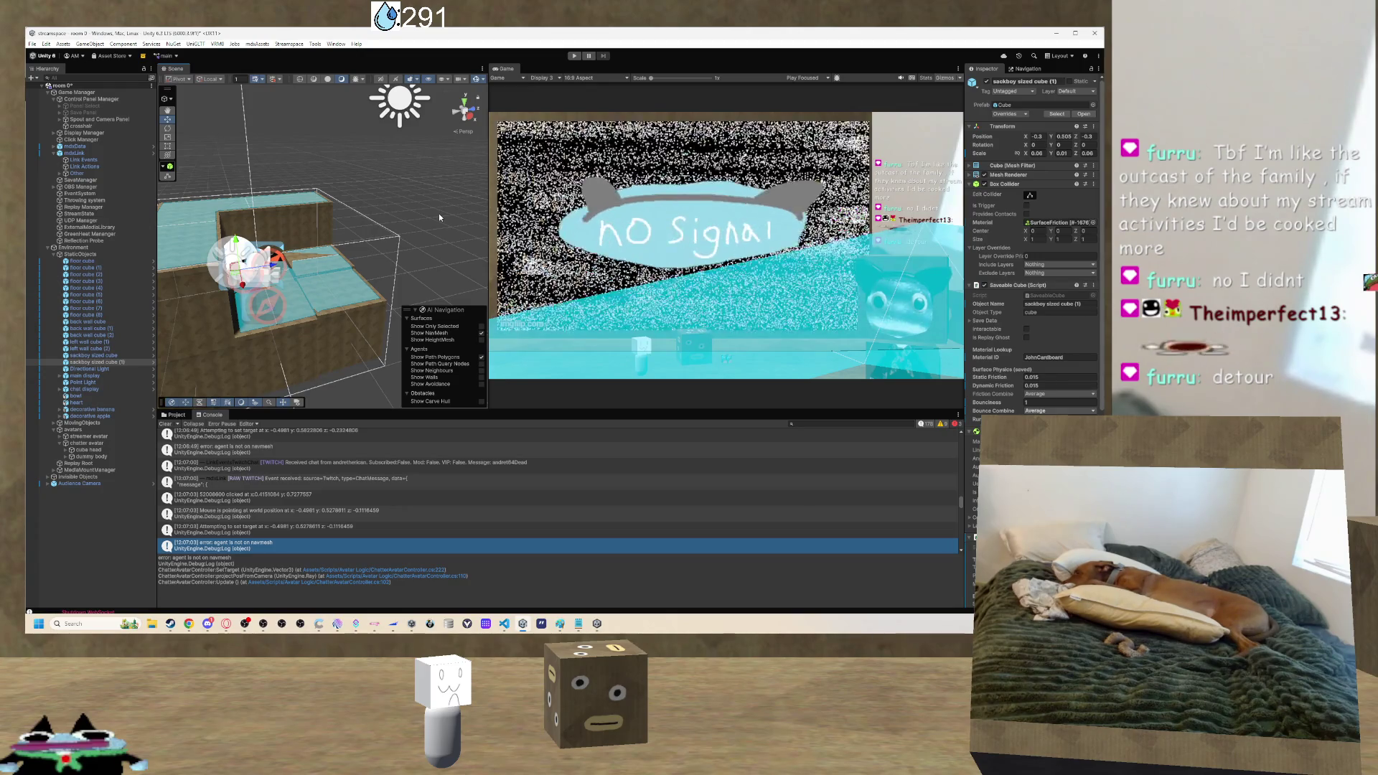
mouse_move(373, 303)
left_mouse_down()
mouse_move(279, 338)
mouse_move(274, 255)
left_mouse_up()
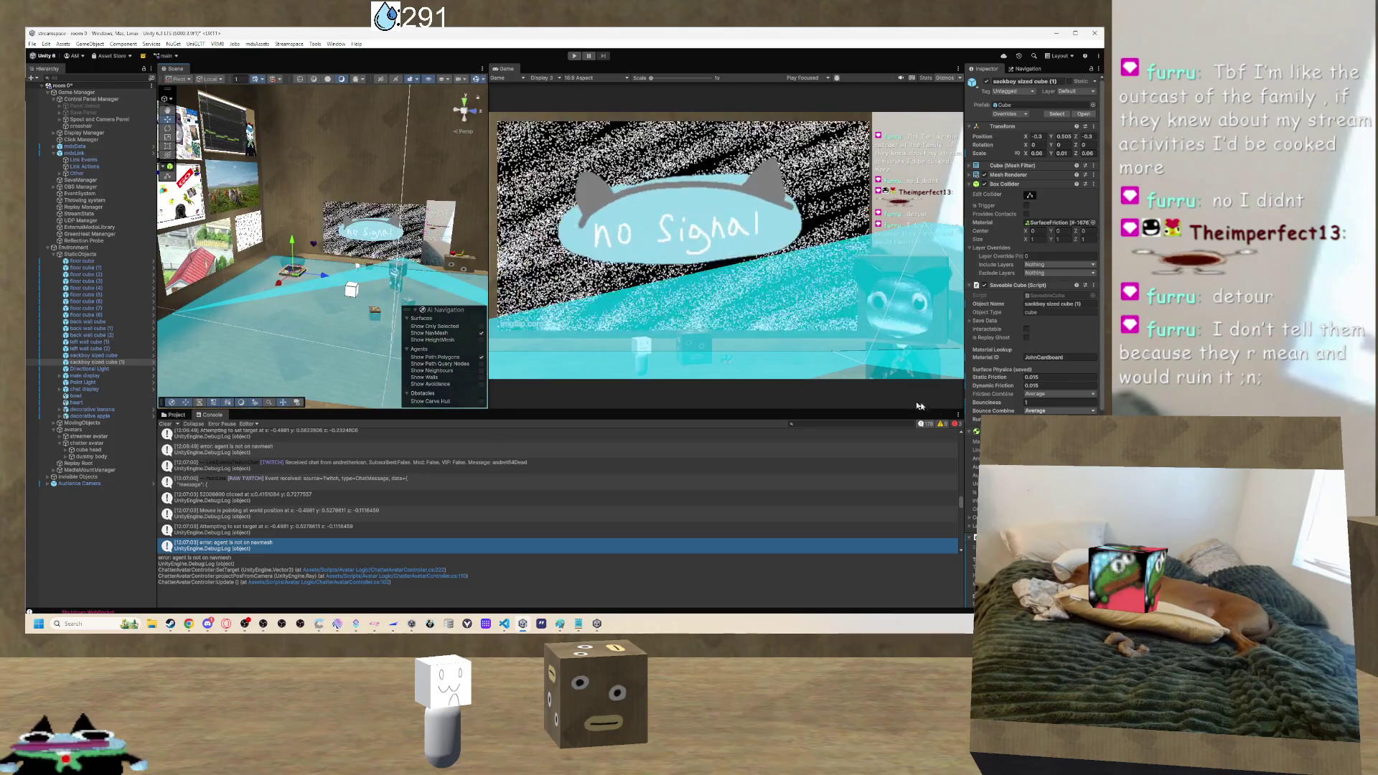
Remove the NavMesh Surface component from the selected cube.
scroll(1034, 251, "down", 10)
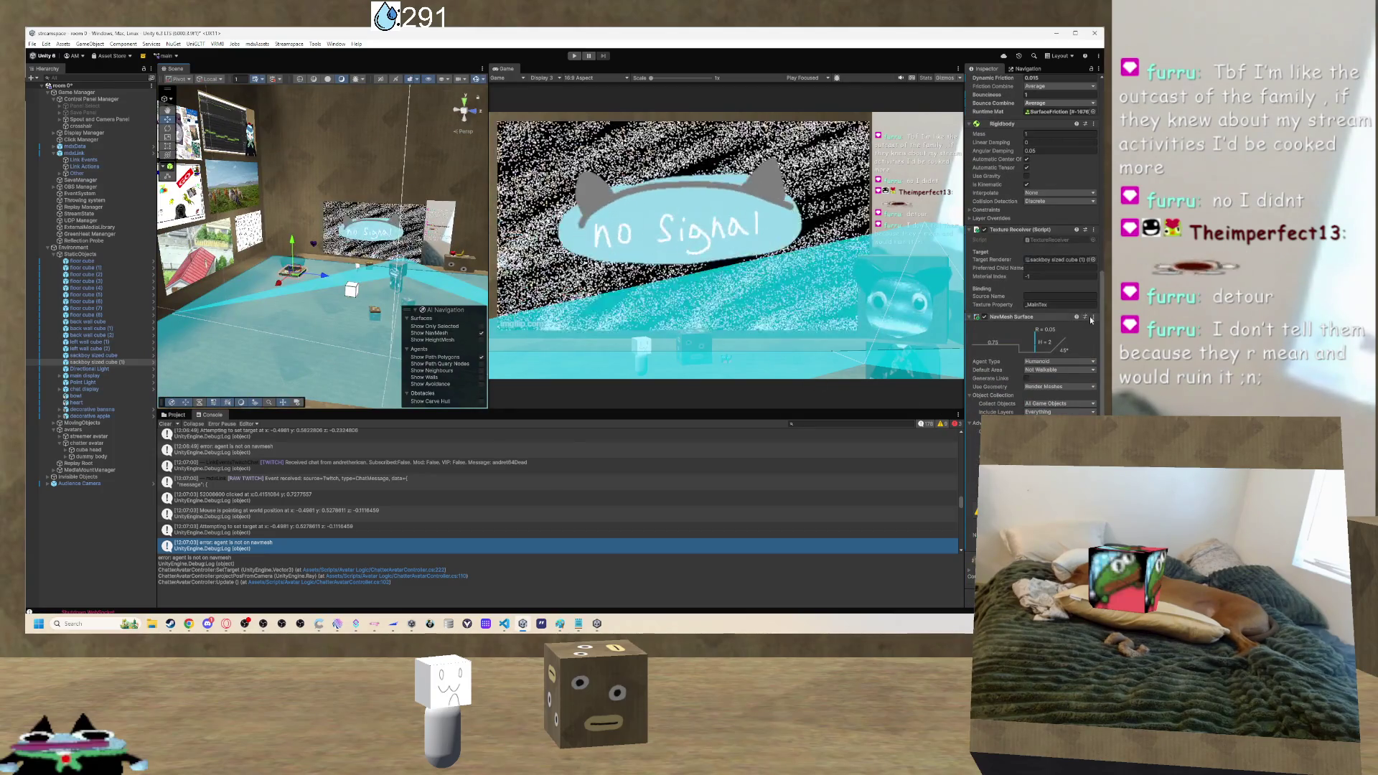
left_click(1093, 317)
left_click(1042, 348)
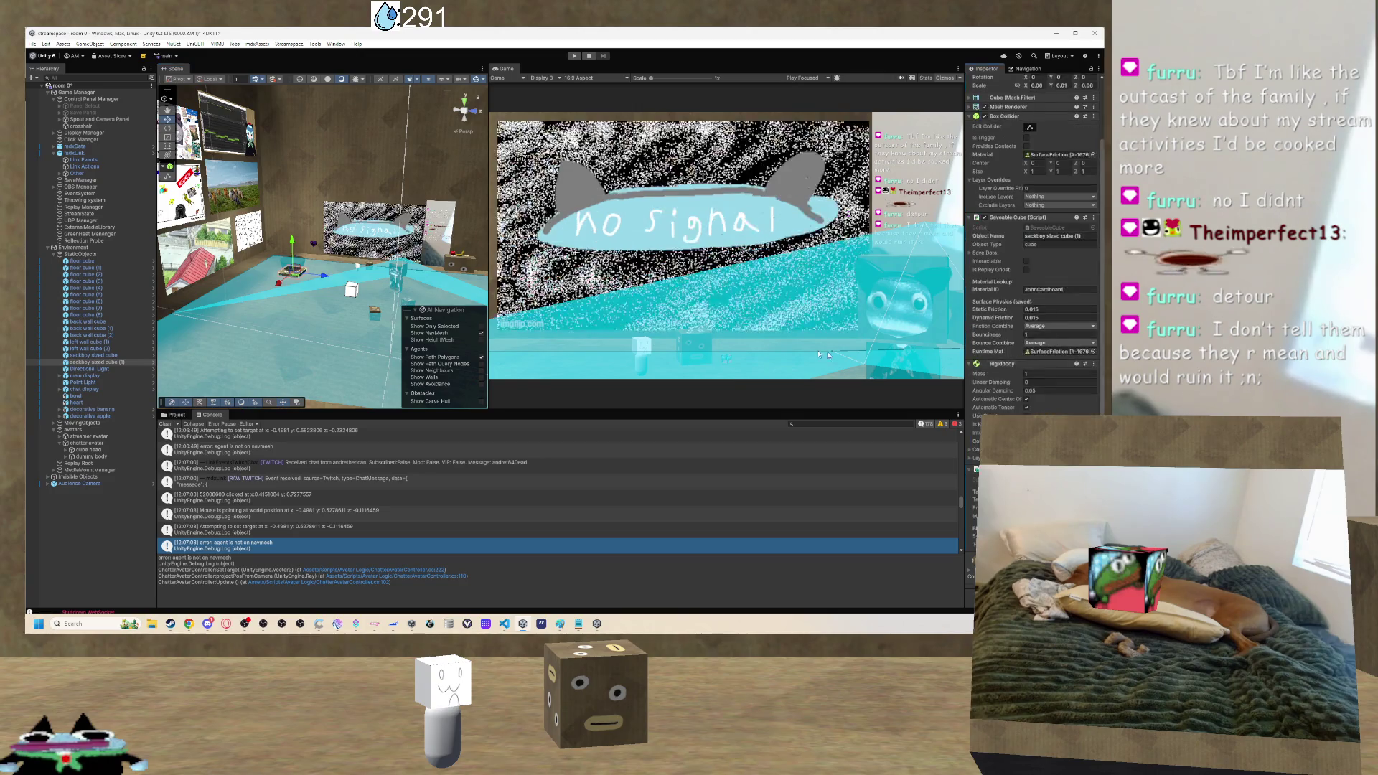
Select floor cube (4) so the Inspector lists its components, including NavMesh Surface.
scroll(1034, 251, "down", 5)
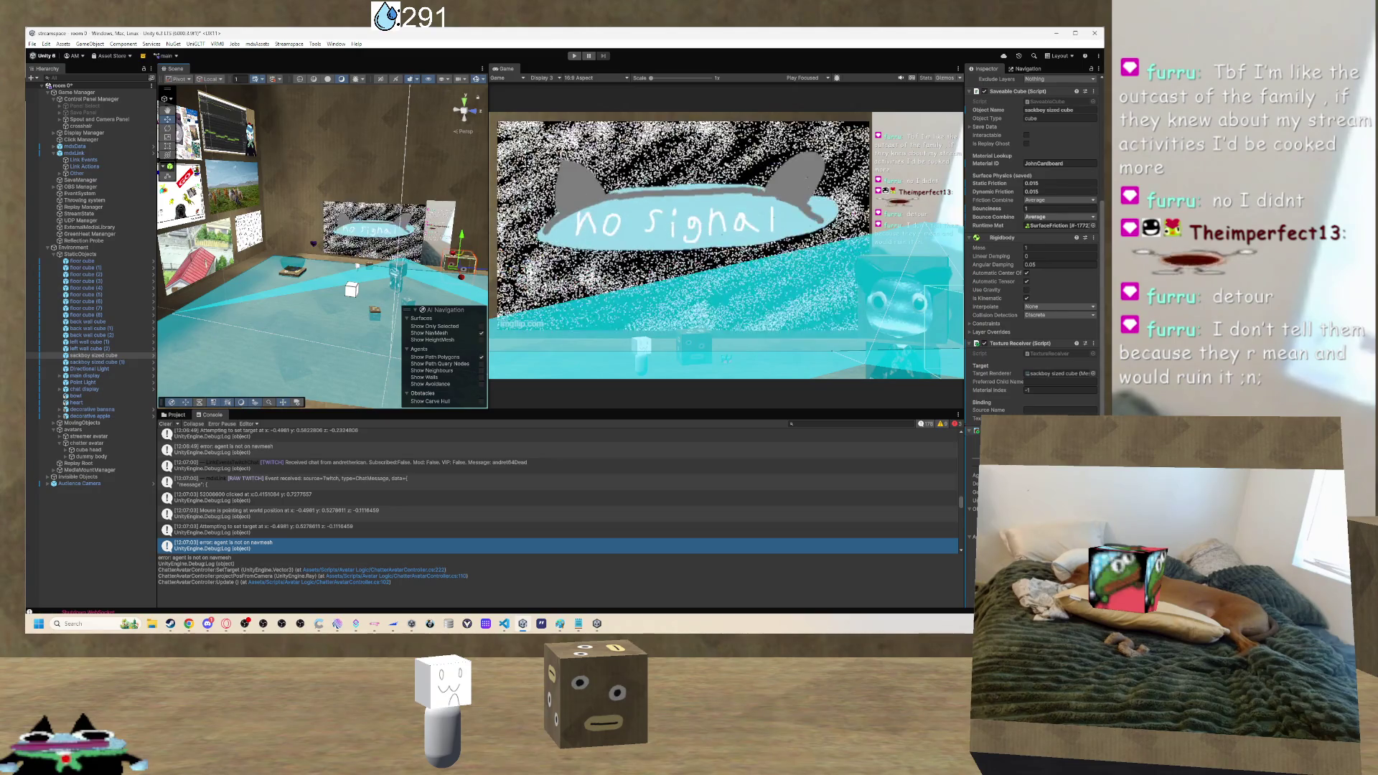
scroll(1033, 237, "up", 5)
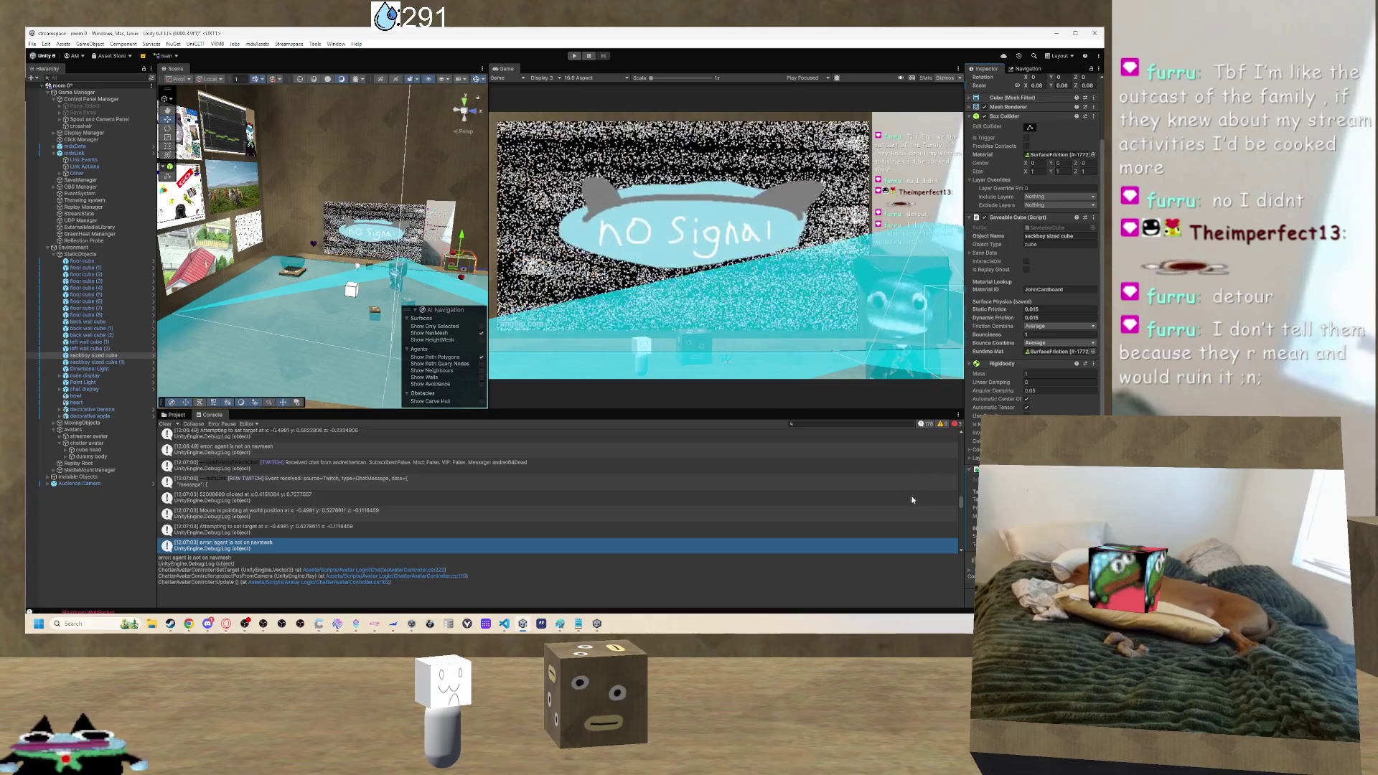
left_click(388, 301)
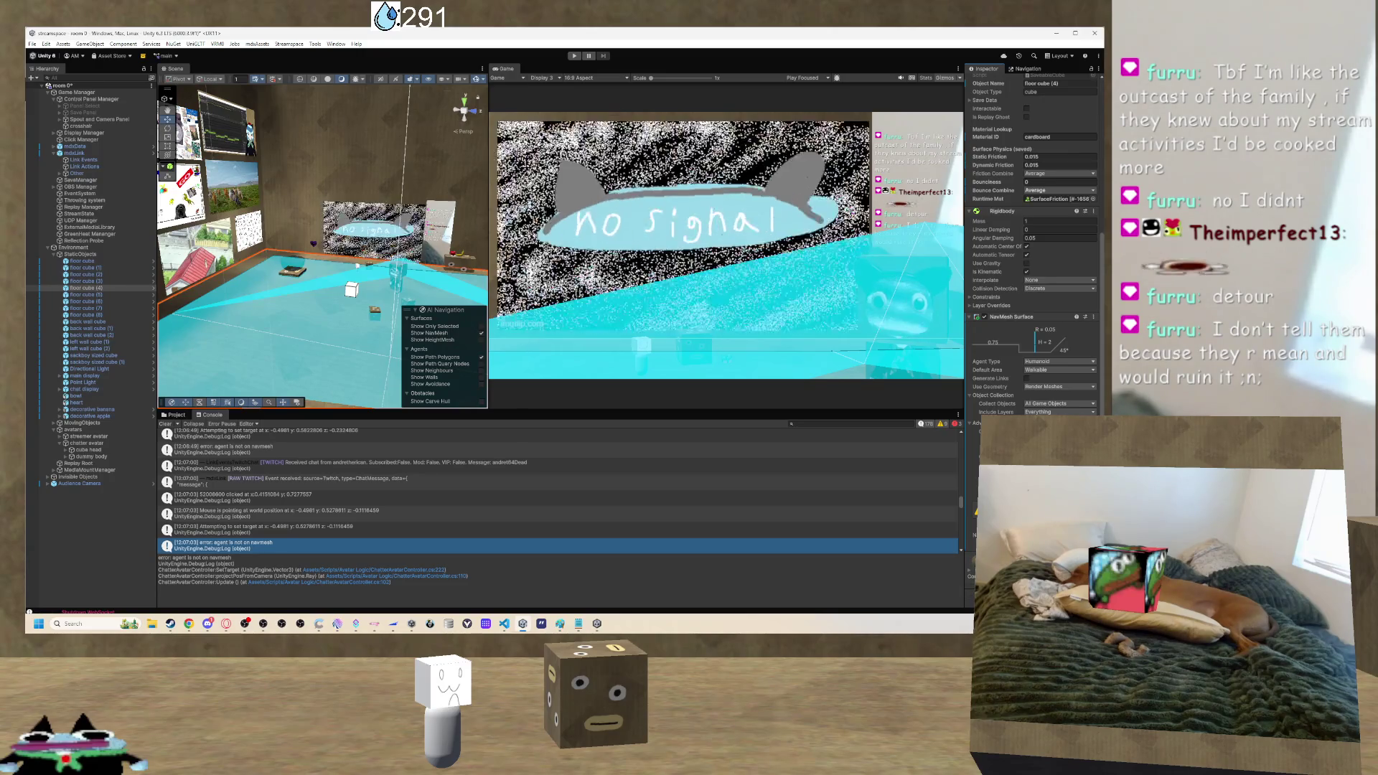
Orbit and fly around the room to inspect the cyan NavMesh from several angles.
mouse_move(423, 251)
left_mouse_down()
mouse_move(447, 264)
mouse_move(486, 215)
mouse_move(427, 295)
mouse_move(467, 301)
left_mouse_up()
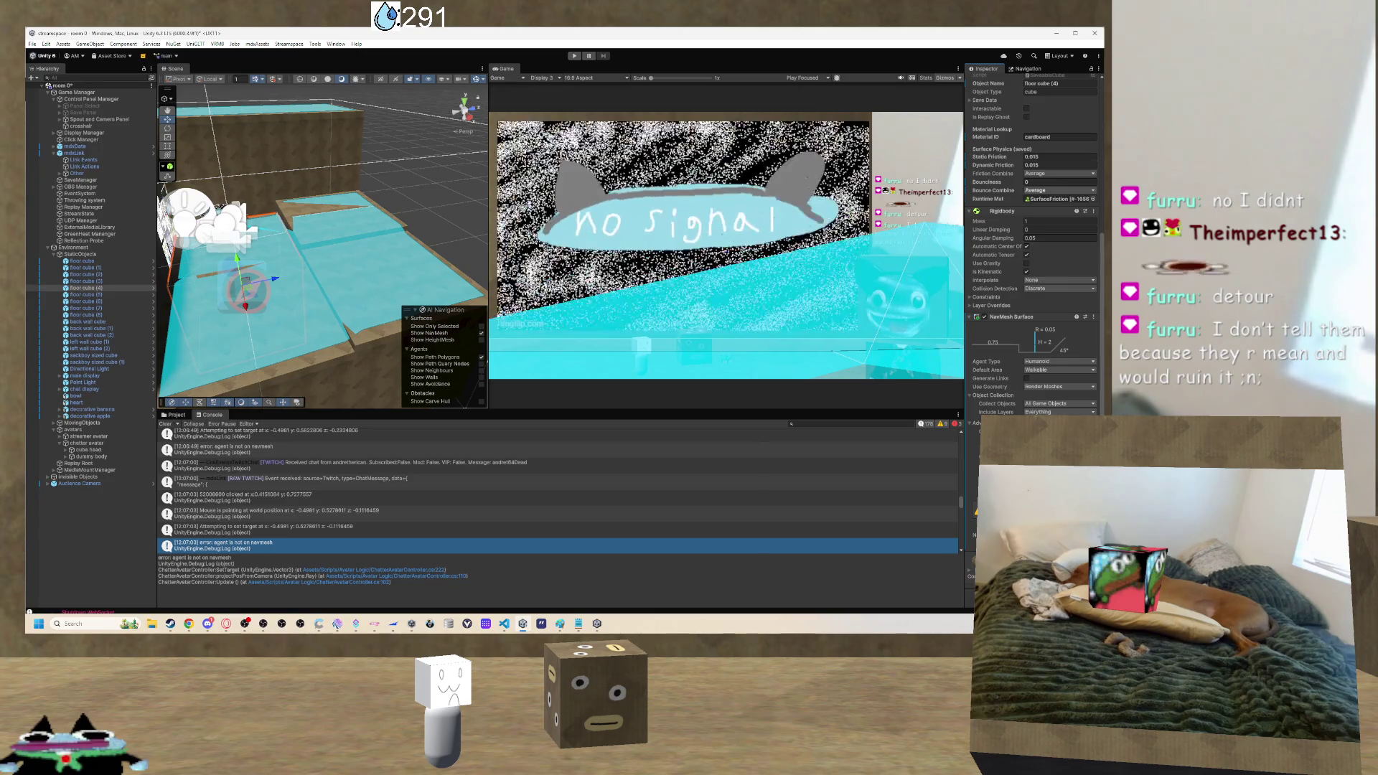
mouse_move(264, 295)
left_mouse_down()
mouse_move(193, 282)
mouse_move(229, 310)
left_mouse_up()
key("a")
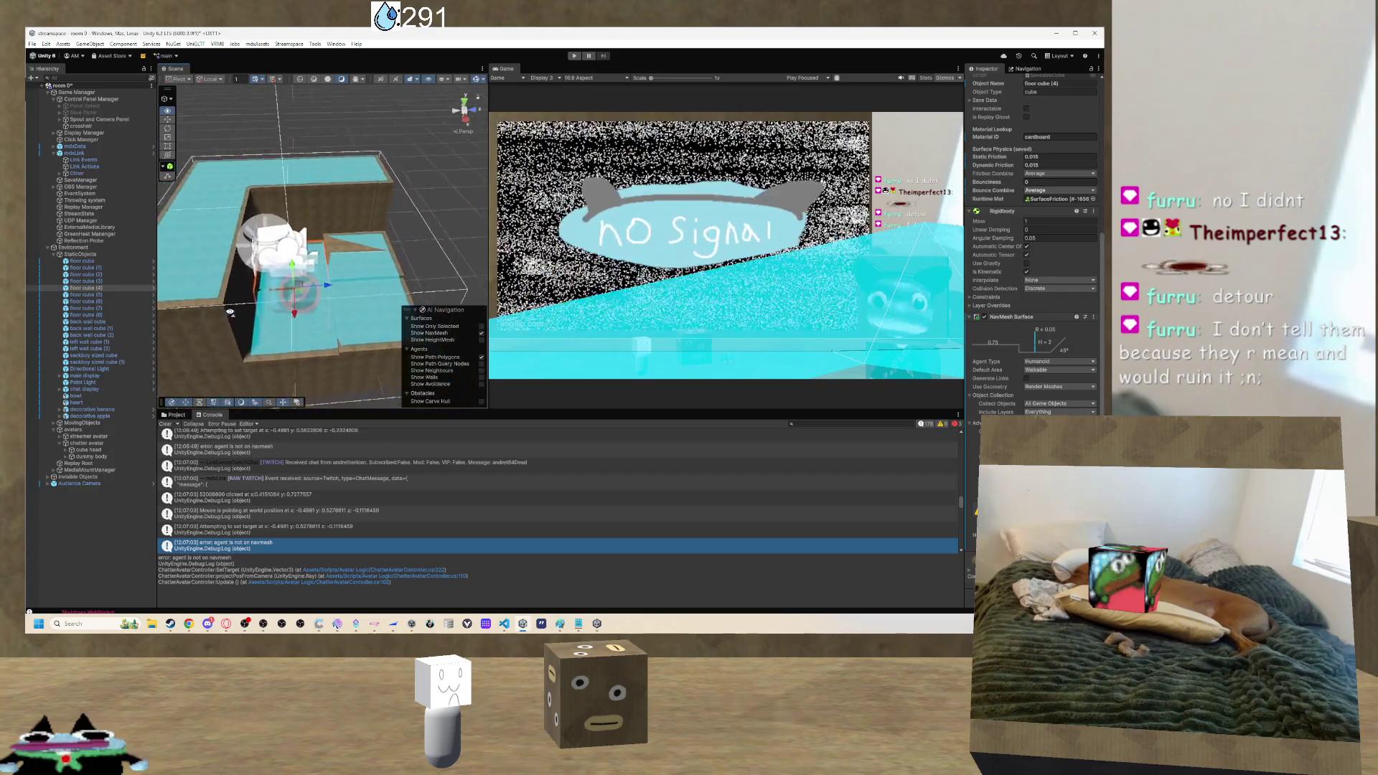
key("s")
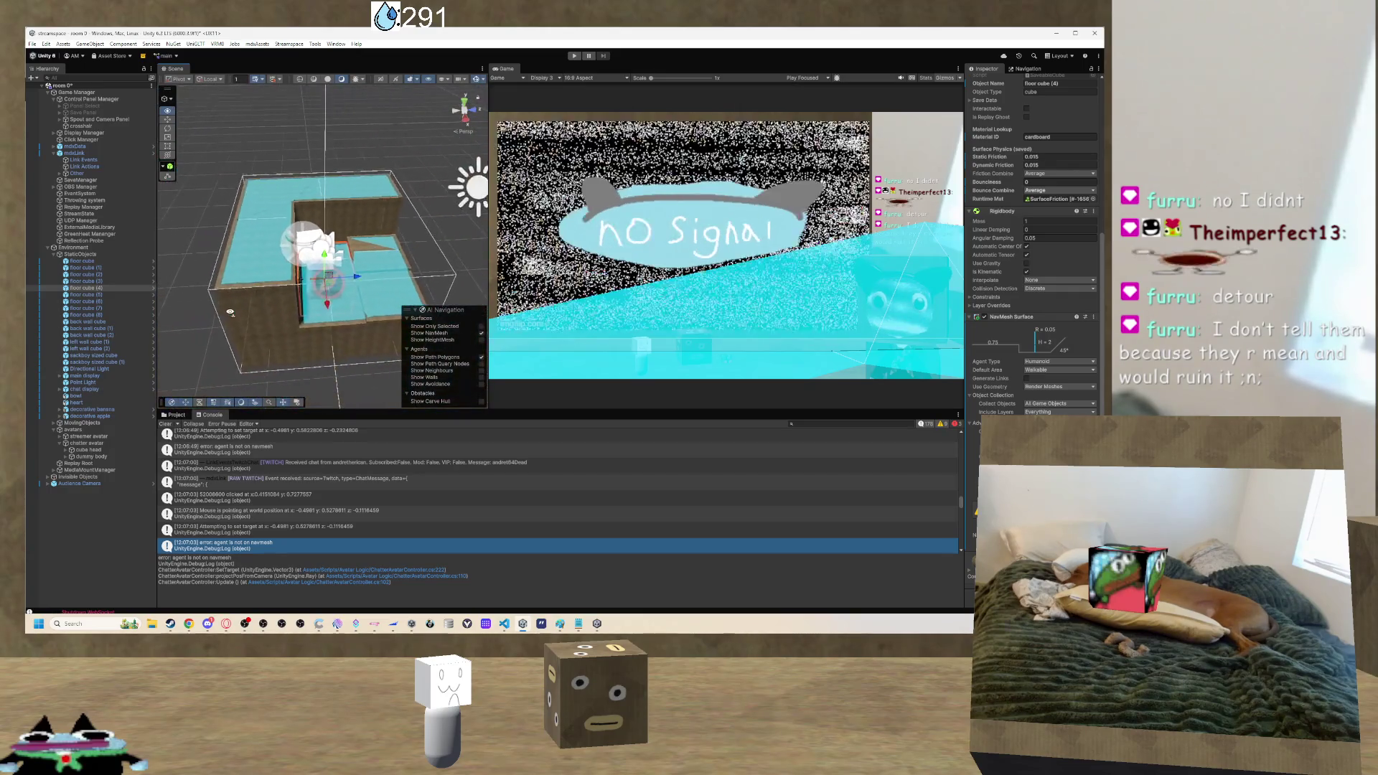
key("w")
left_click_drag(230, 311, 244, 331)
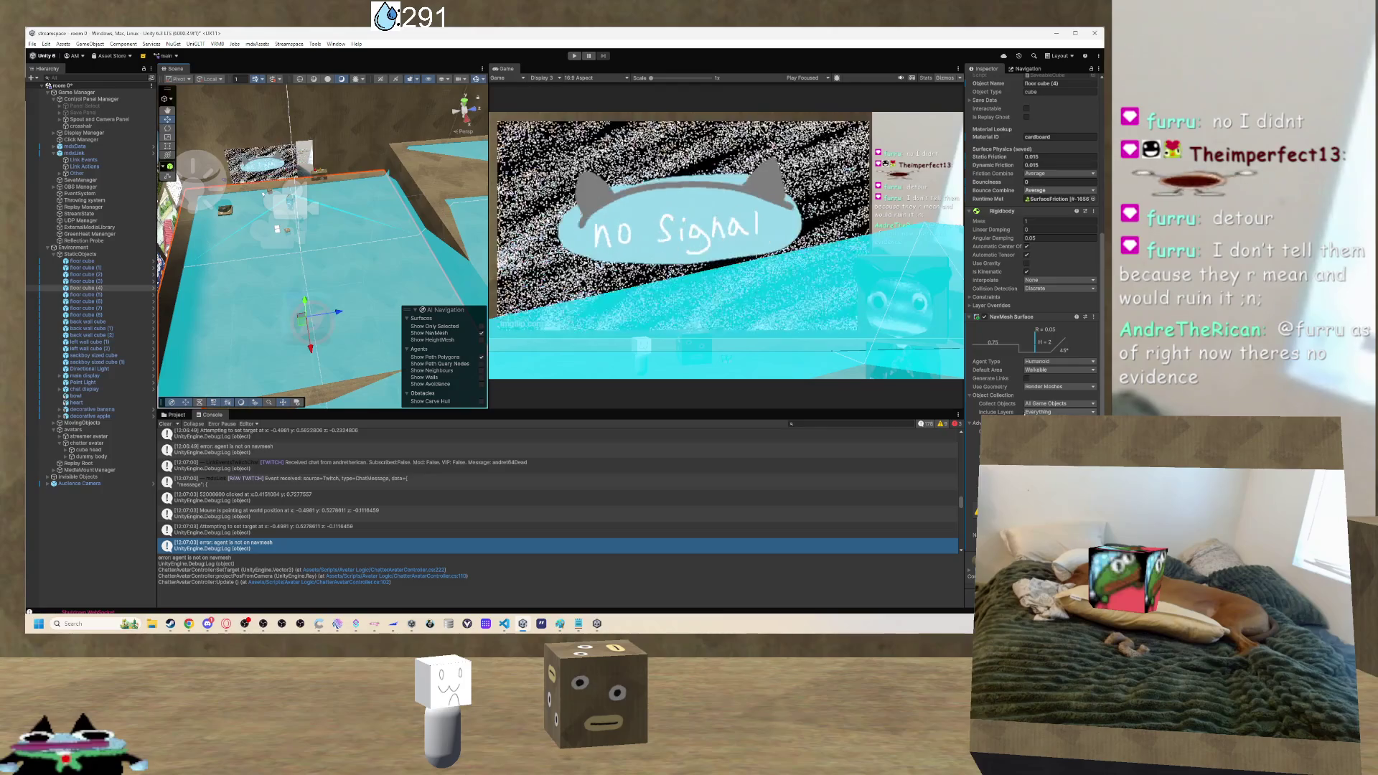
Show the Humanoid agent settings: Step Height 0.75 and Max Slope 45.
mouse_move(431, 273)
left_mouse_down()
mouse_move(454, 244)
mouse_move(409, 225)
mouse_move(280, 235)
left_mouse_up()
left_click(280, 236)
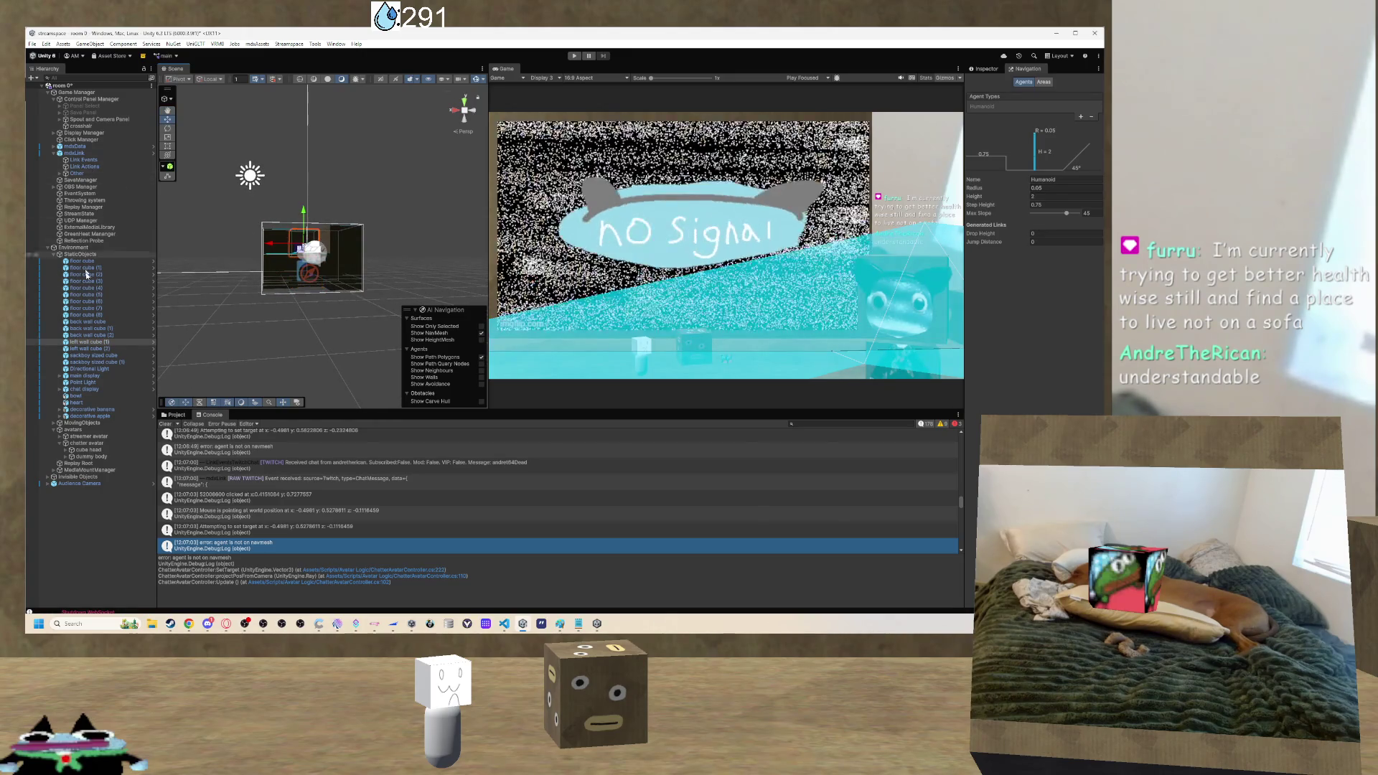
Frame left wall cube (1) and fly the view toward the picture wall.
double_click(98, 342)
mouse_move(162, 323)
left_mouse_down()
mouse_move(330, 322)
mouse_move(682, 282)
mouse_move(284, 319)
mouse_move(414, 282)
mouse_move(457, 323)
left_mouse_up()
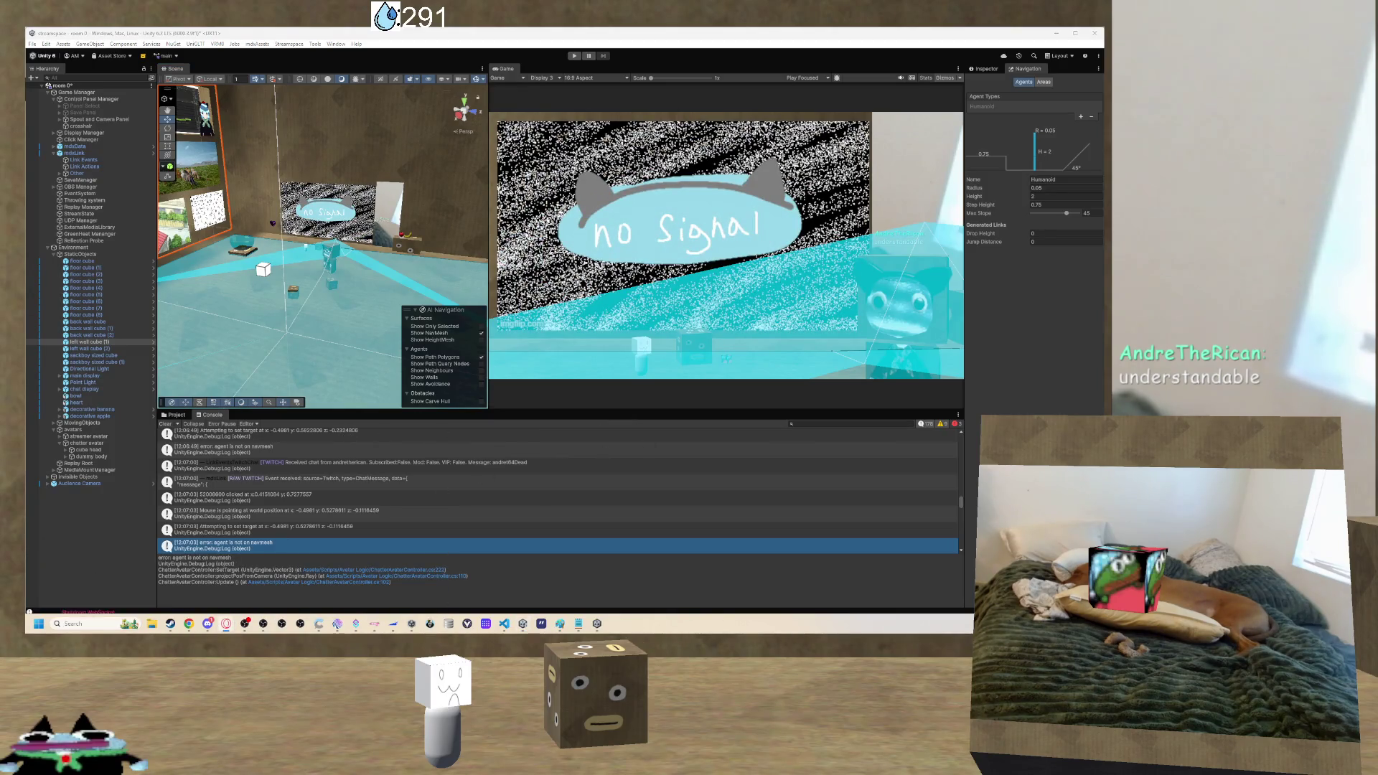
key("super+d")
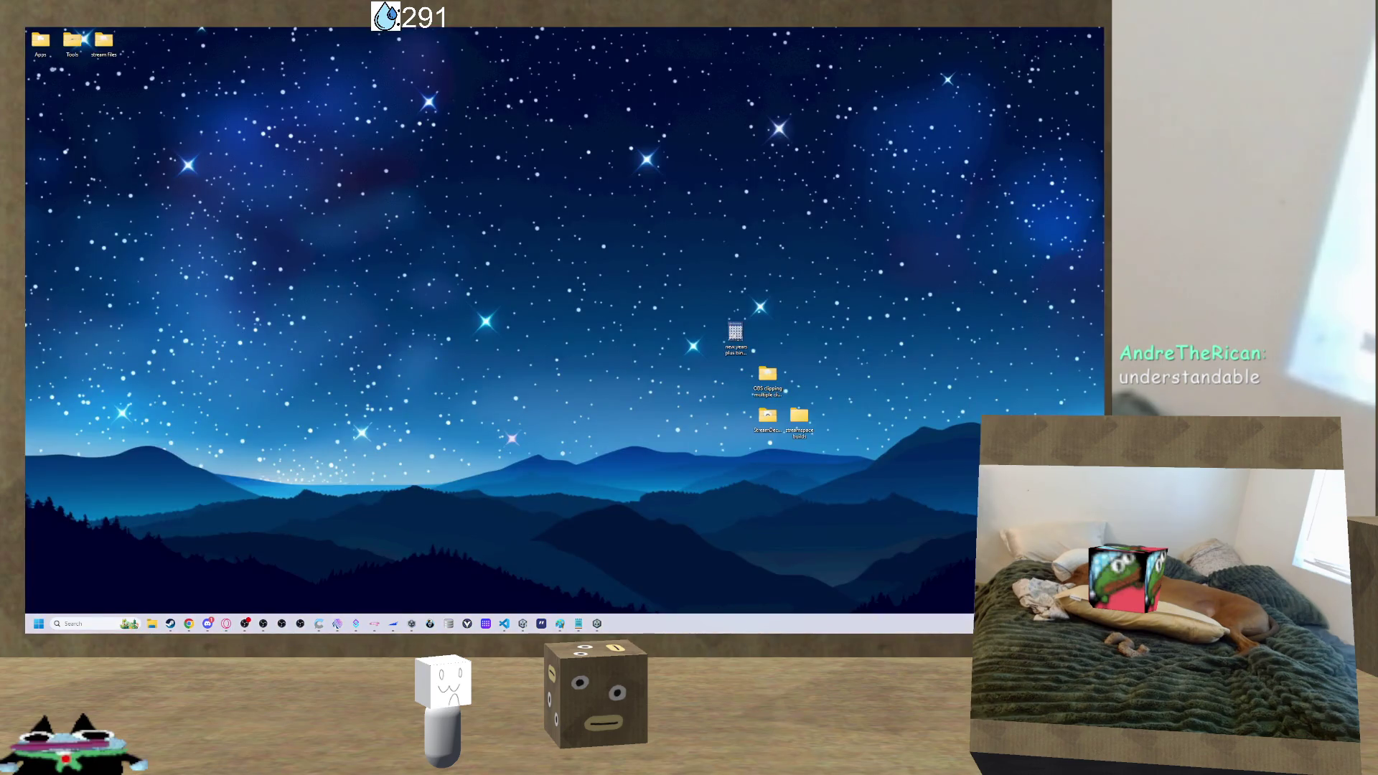
key("super+d")
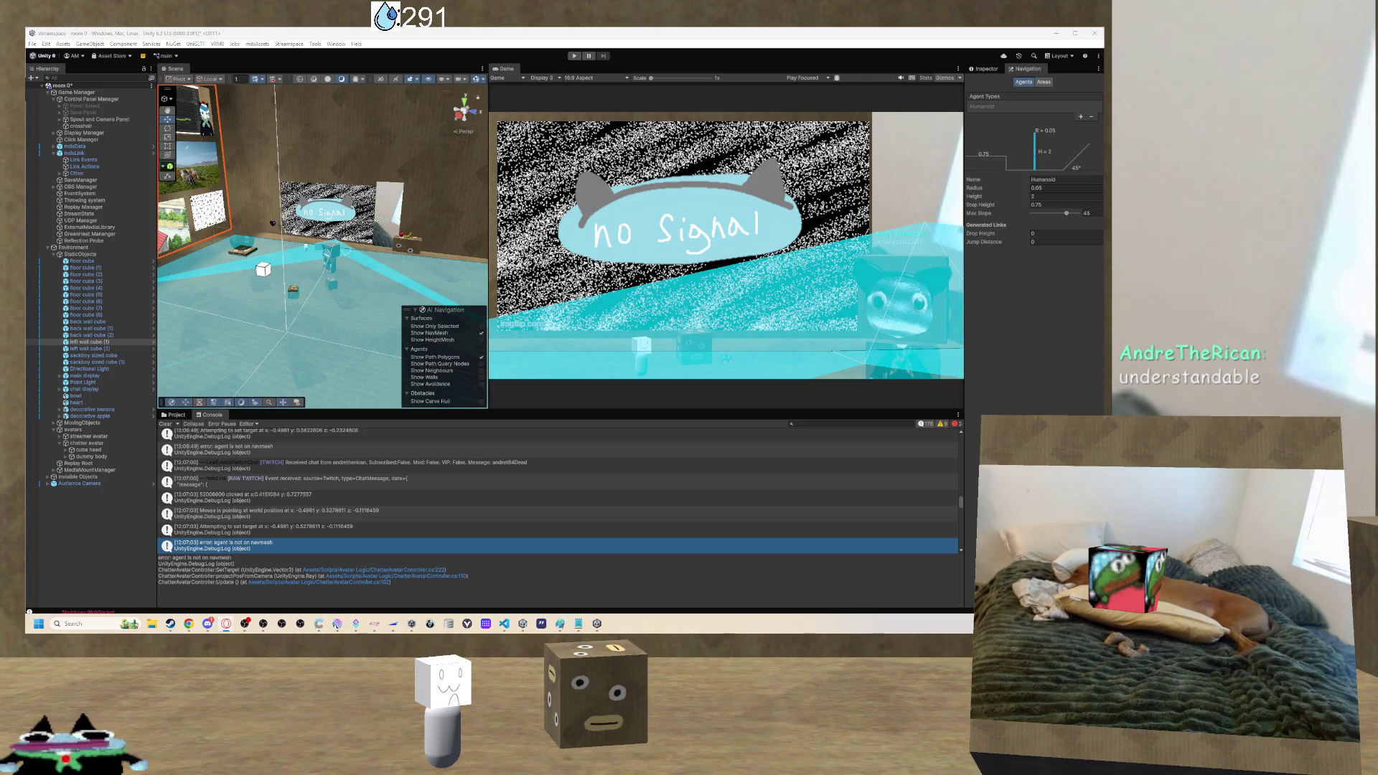
mouse_move(470, 231)
left_mouse_down()
mouse_move(353, 213)
mouse_move(475, 220)
left_mouse_up()
Start editing the Humanoid agent's Agent Radius value.
left_click(1065, 187)
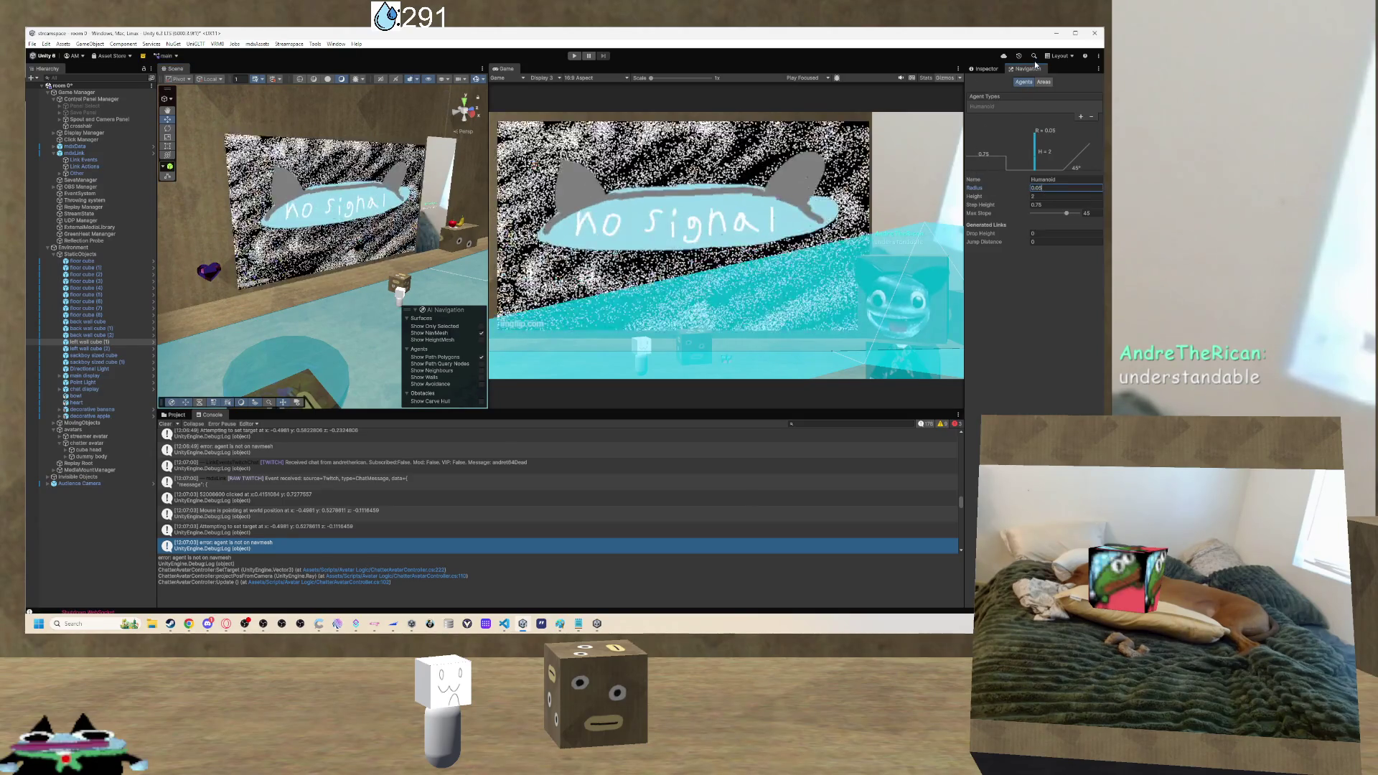
mouse_move(190, 625)
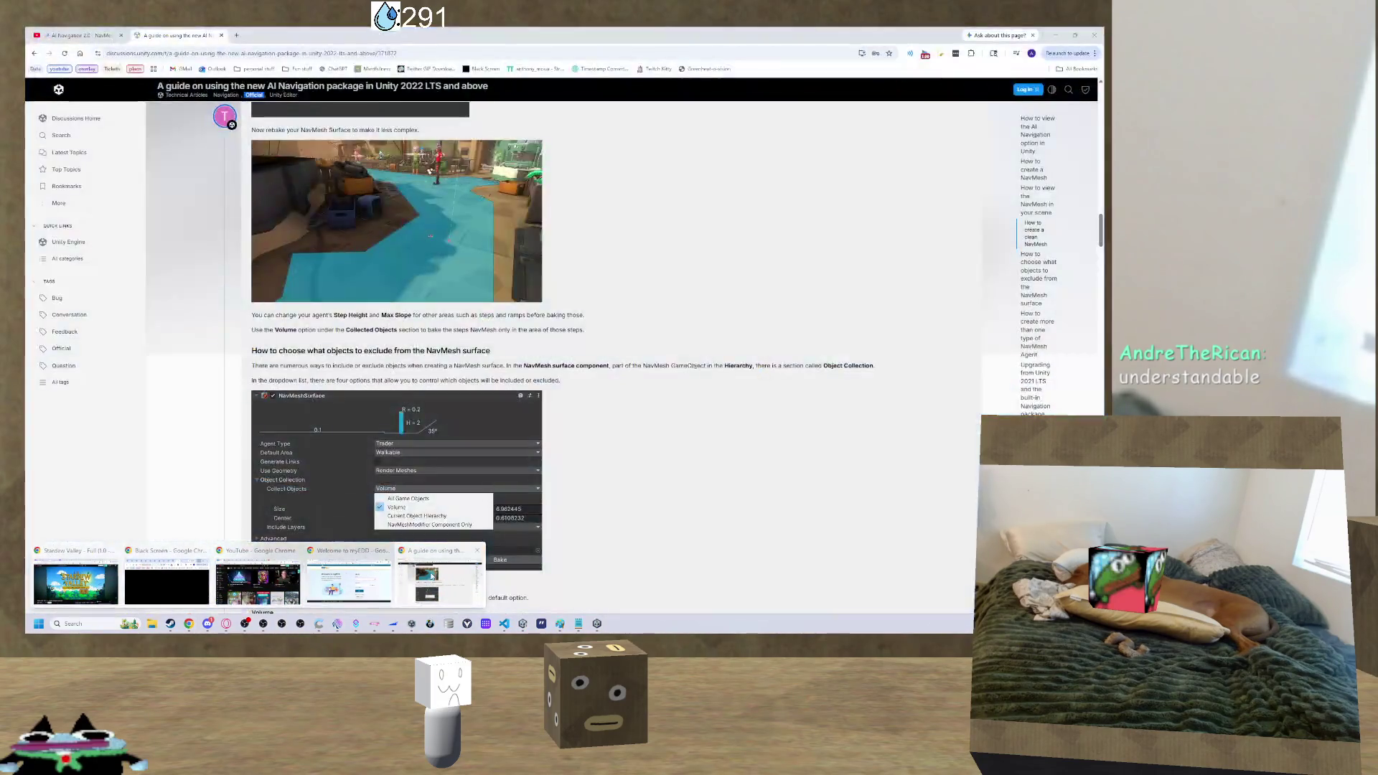
Read the AI Navigation guide, NavMesh Surface manual and NavMeshAgent reference, then return to Unity.
left_click(439, 578)
left_click(225, 52)
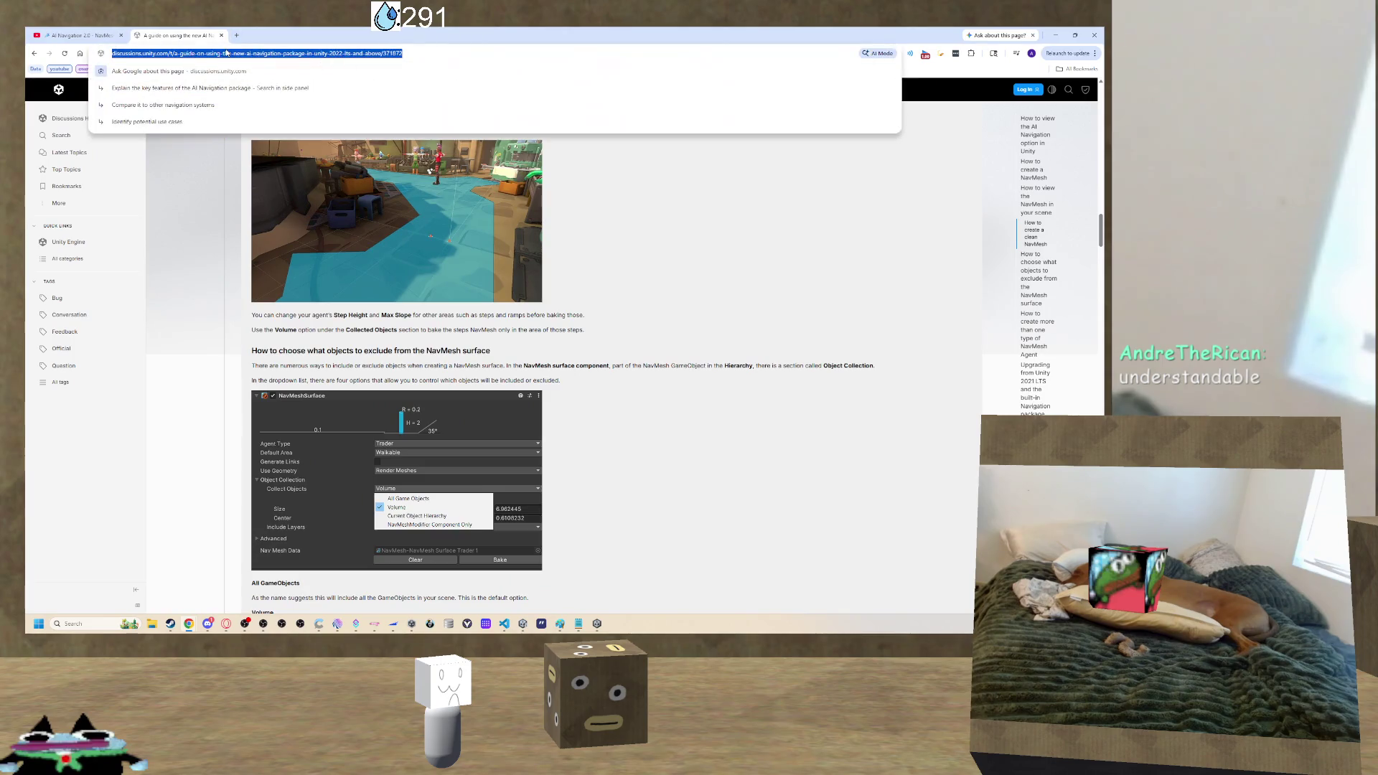
left_click(1055, 35)
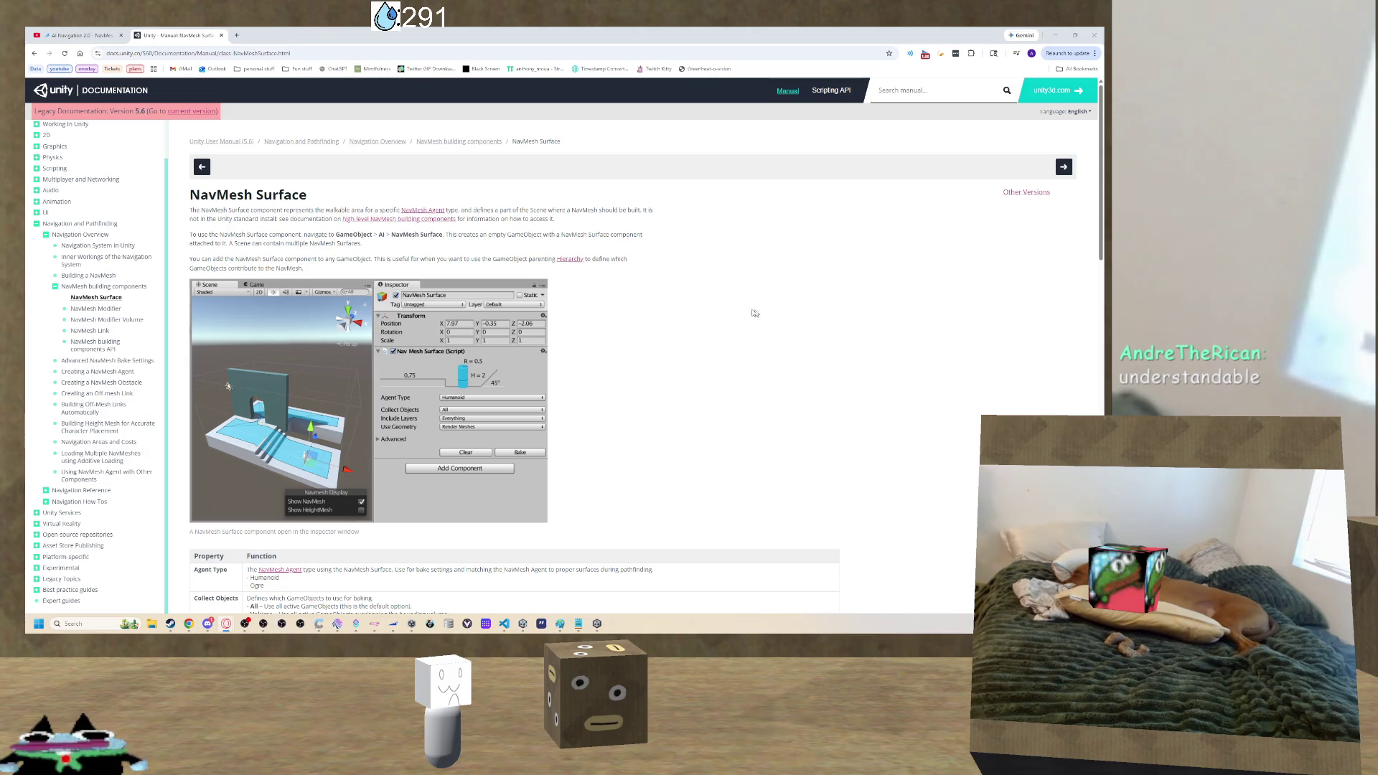
scroll(702, 323, "down", 1)
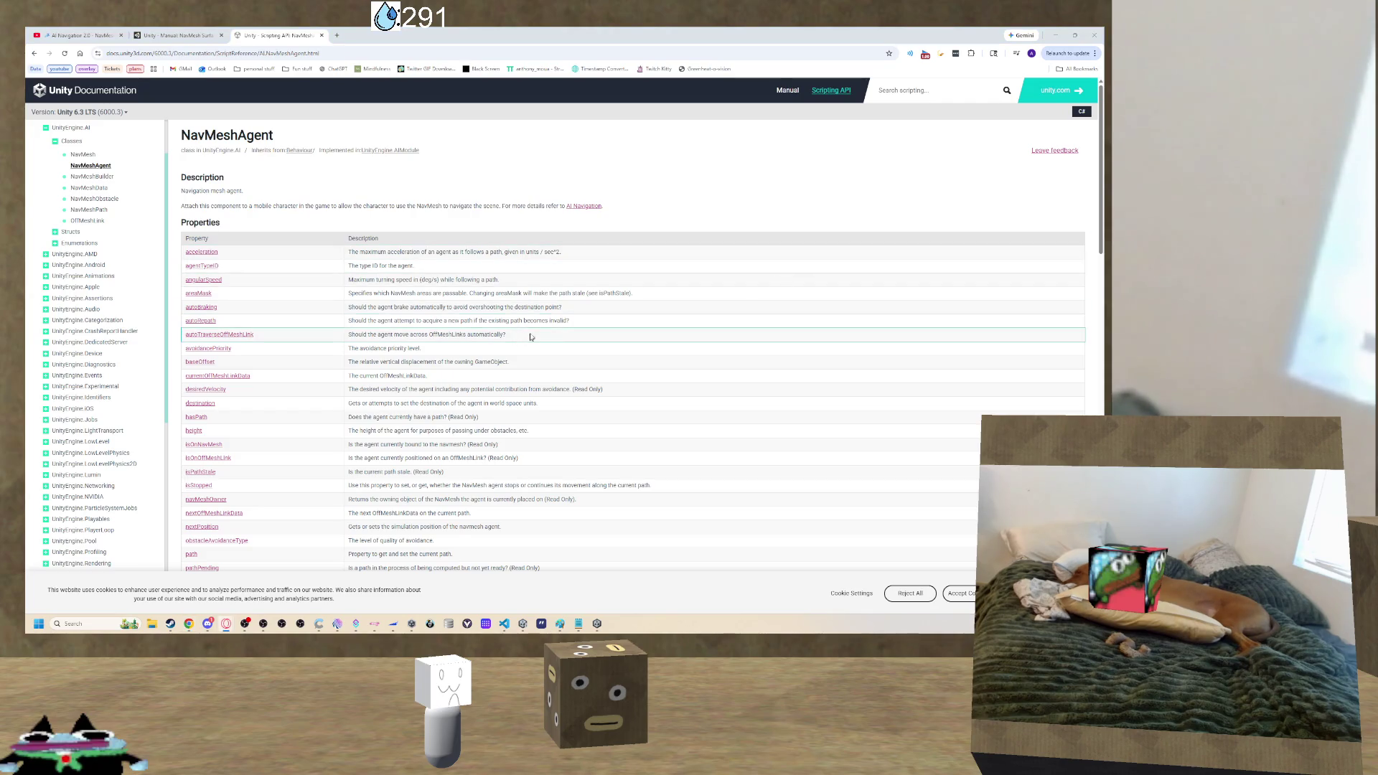
left_click(522, 626)
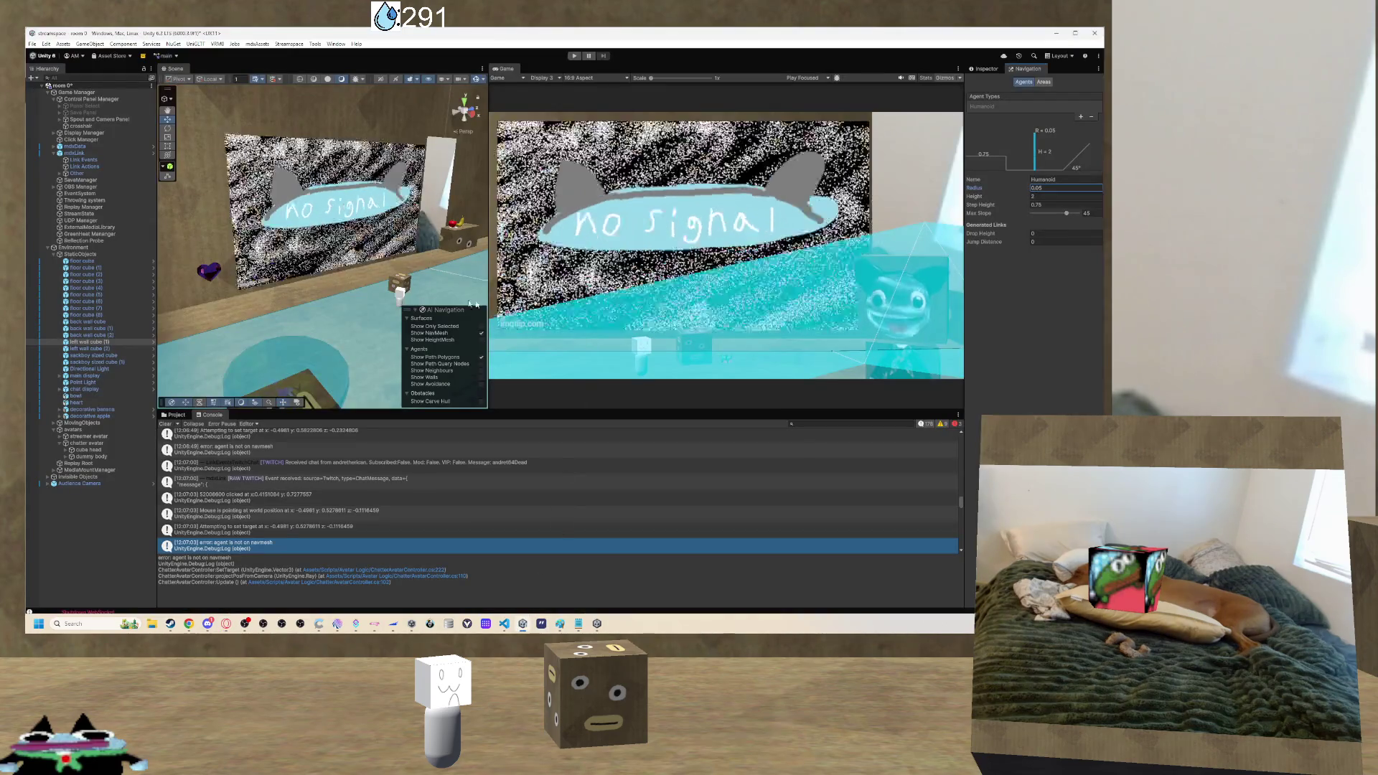
Drag the Humanoid Max Slope from 45 to 0, then select floor cube (4) to view its NavMesh Surface.
mouse_move(465, 248)
left_mouse_down()
mouse_move(391, 261)
mouse_move(522, 327)
mouse_move(302, 287)
left_mouse_up()
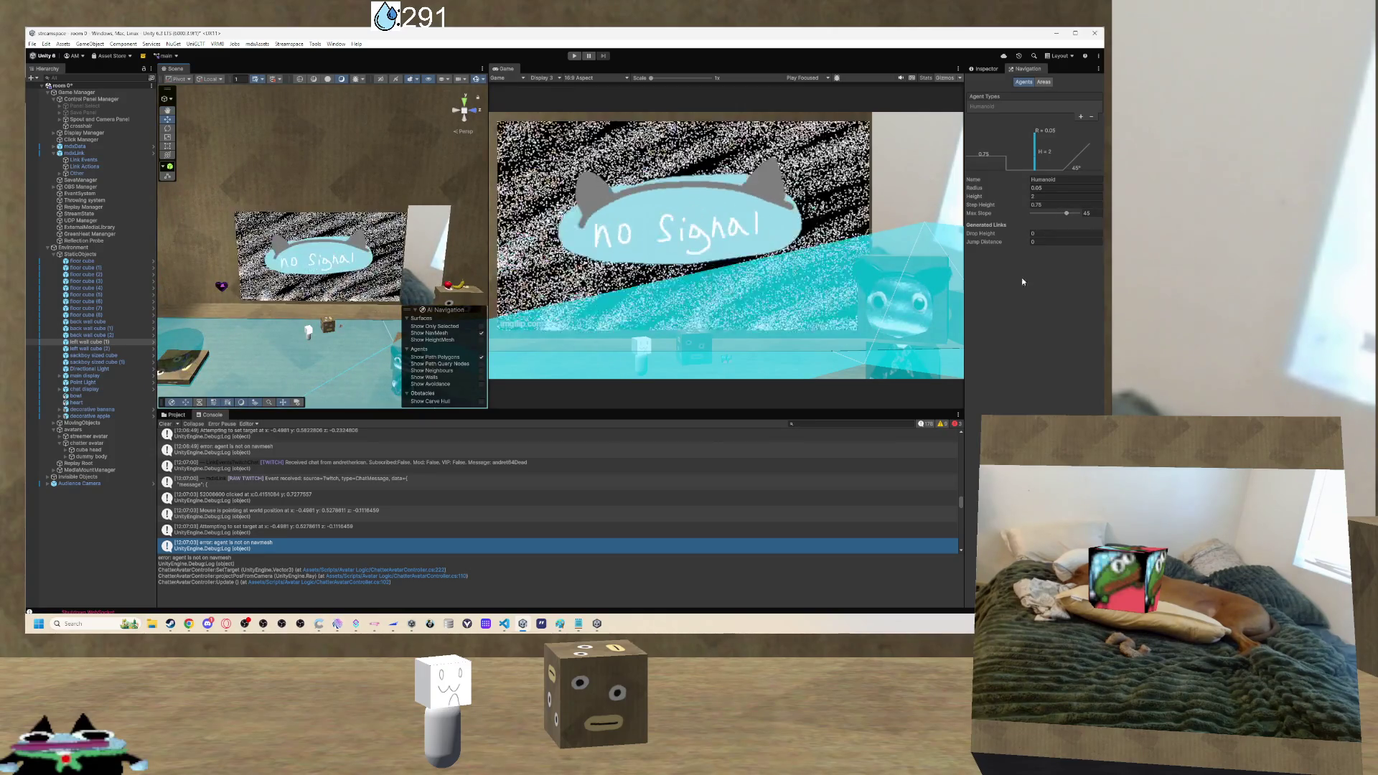
left_click_drag(1067, 214, 1028, 212)
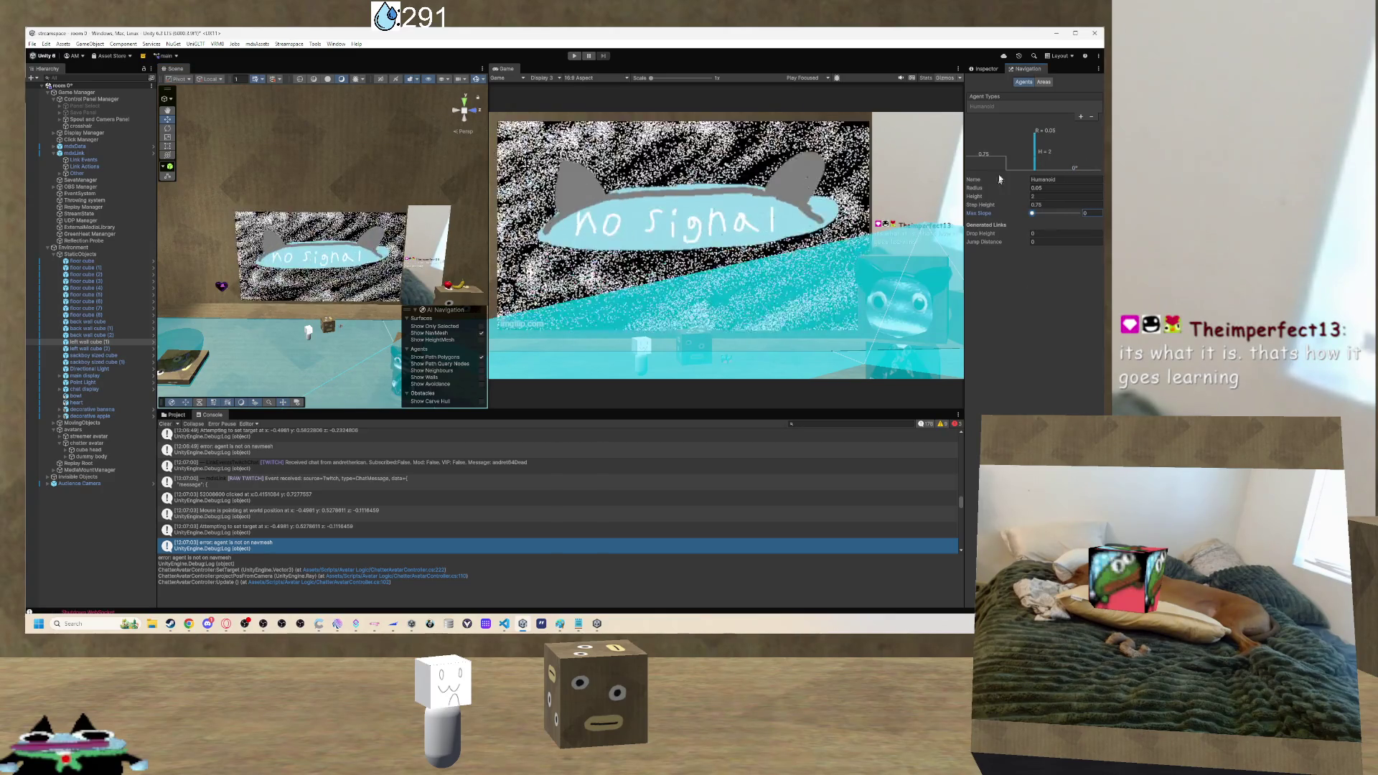
left_click(983, 69)
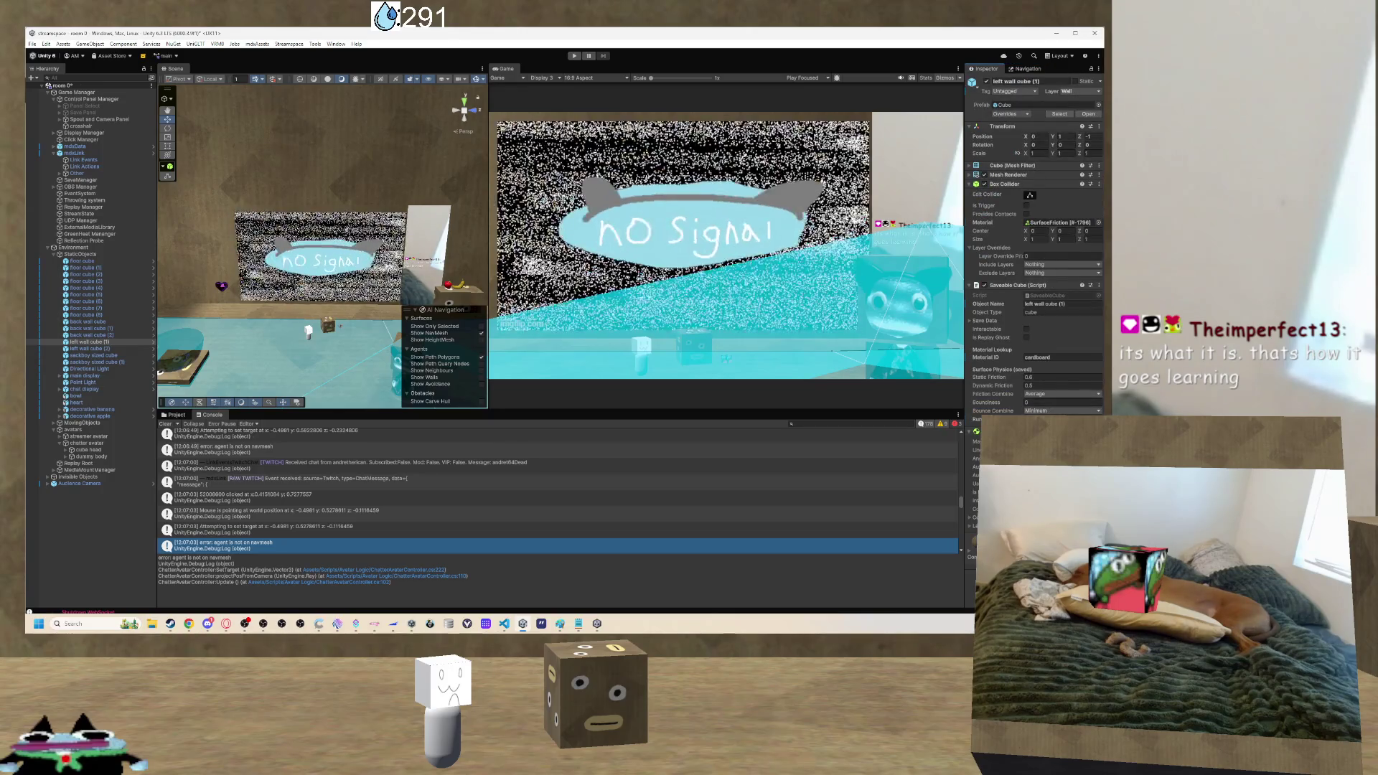
left_click(363, 366)
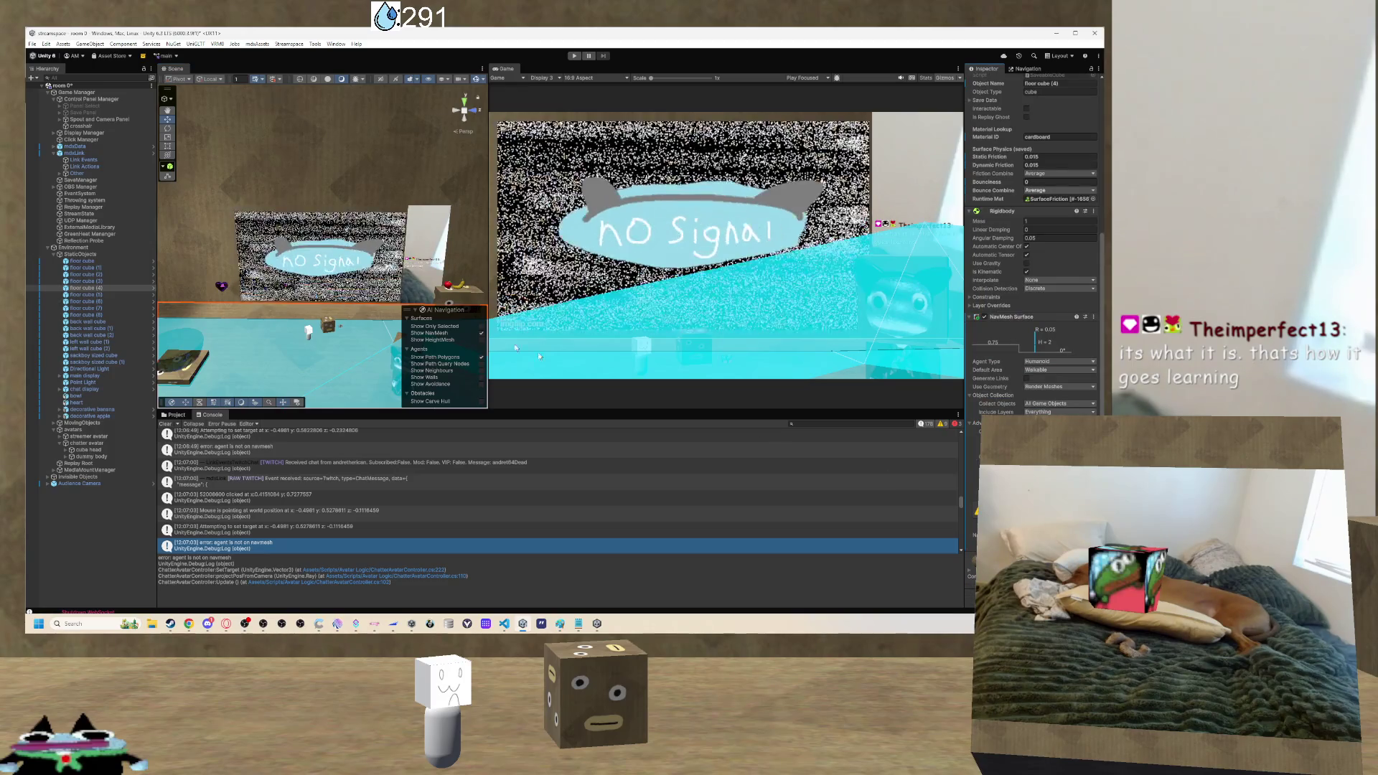
mouse_move(347, 257)
left_mouse_down()
mouse_move(334, 289)
mouse_move(354, 318)
left_mouse_up()
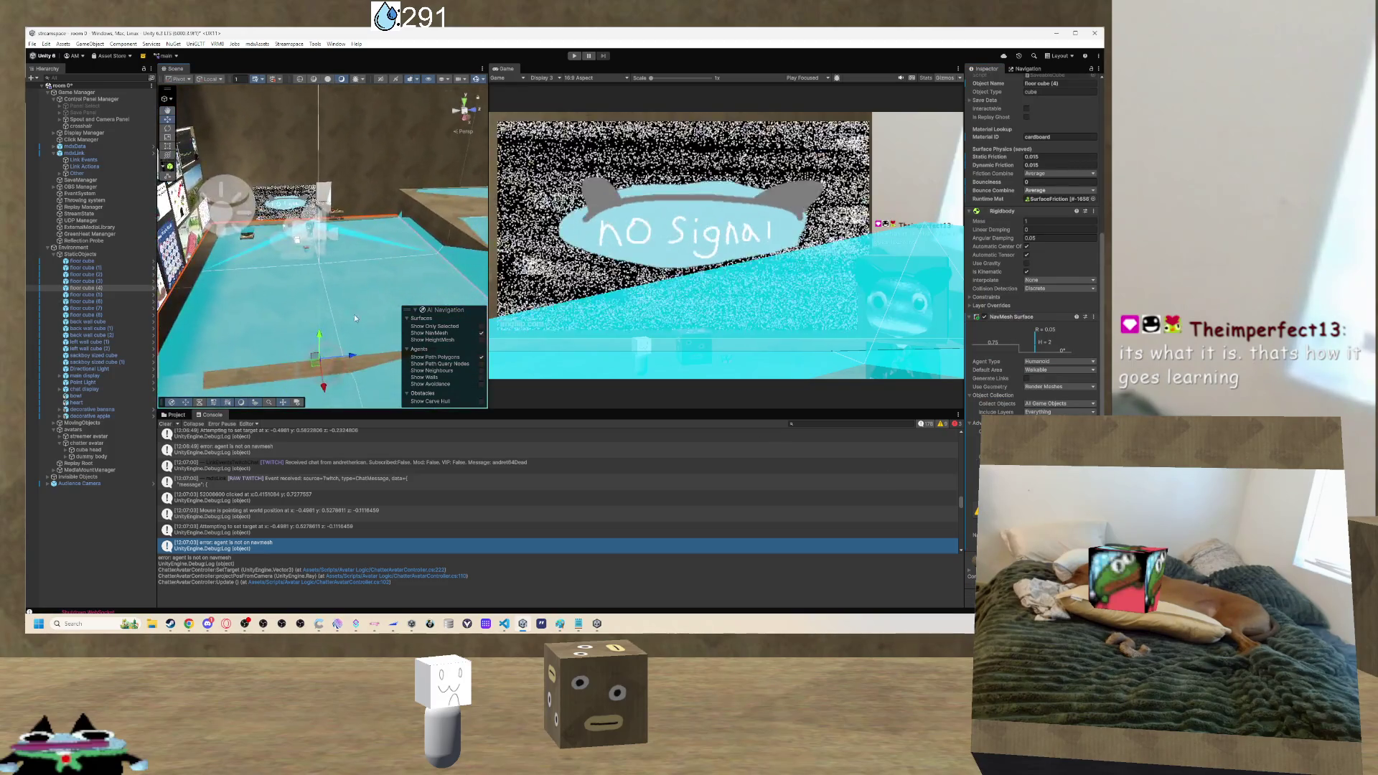
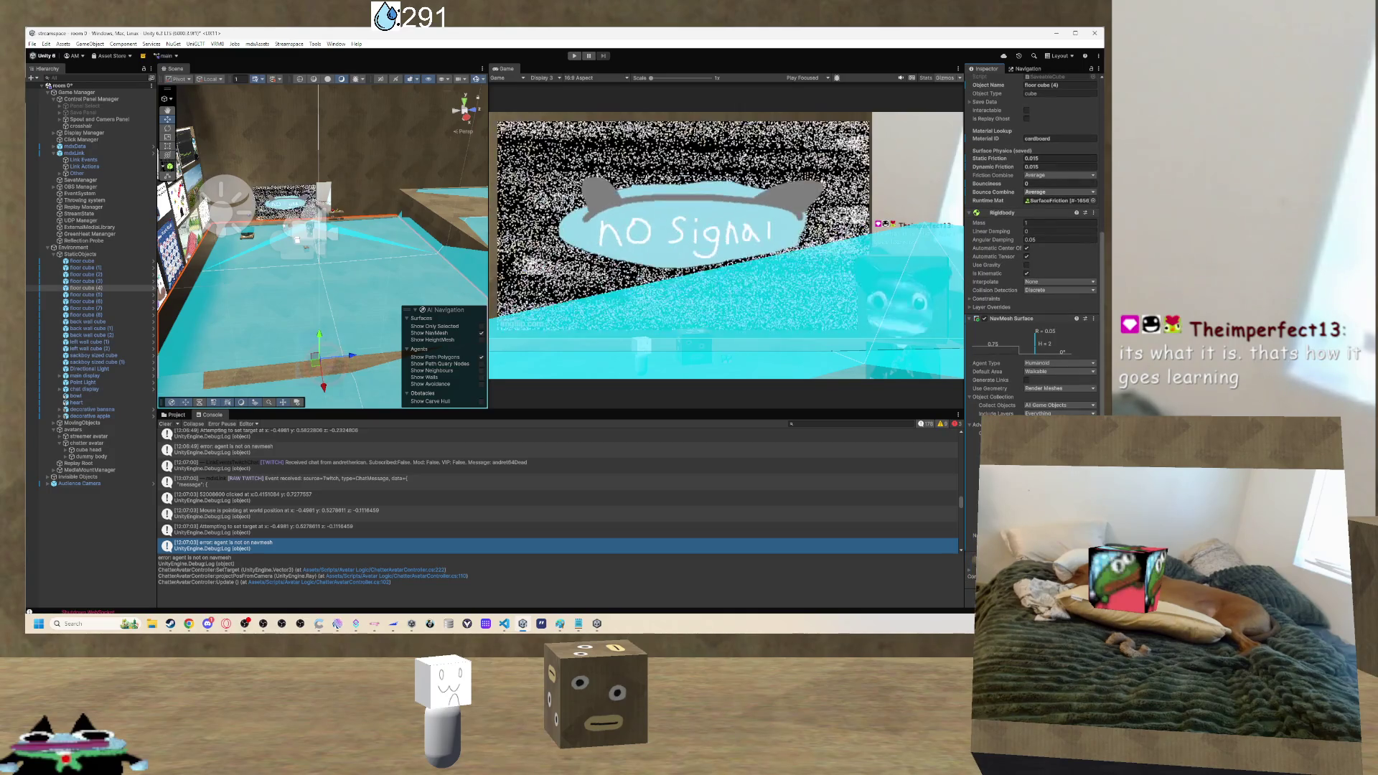
Orbit and zoom the Scene view down over the cyan navmesh on the floor cubes.
scroll(1032, 244, "up", 3)
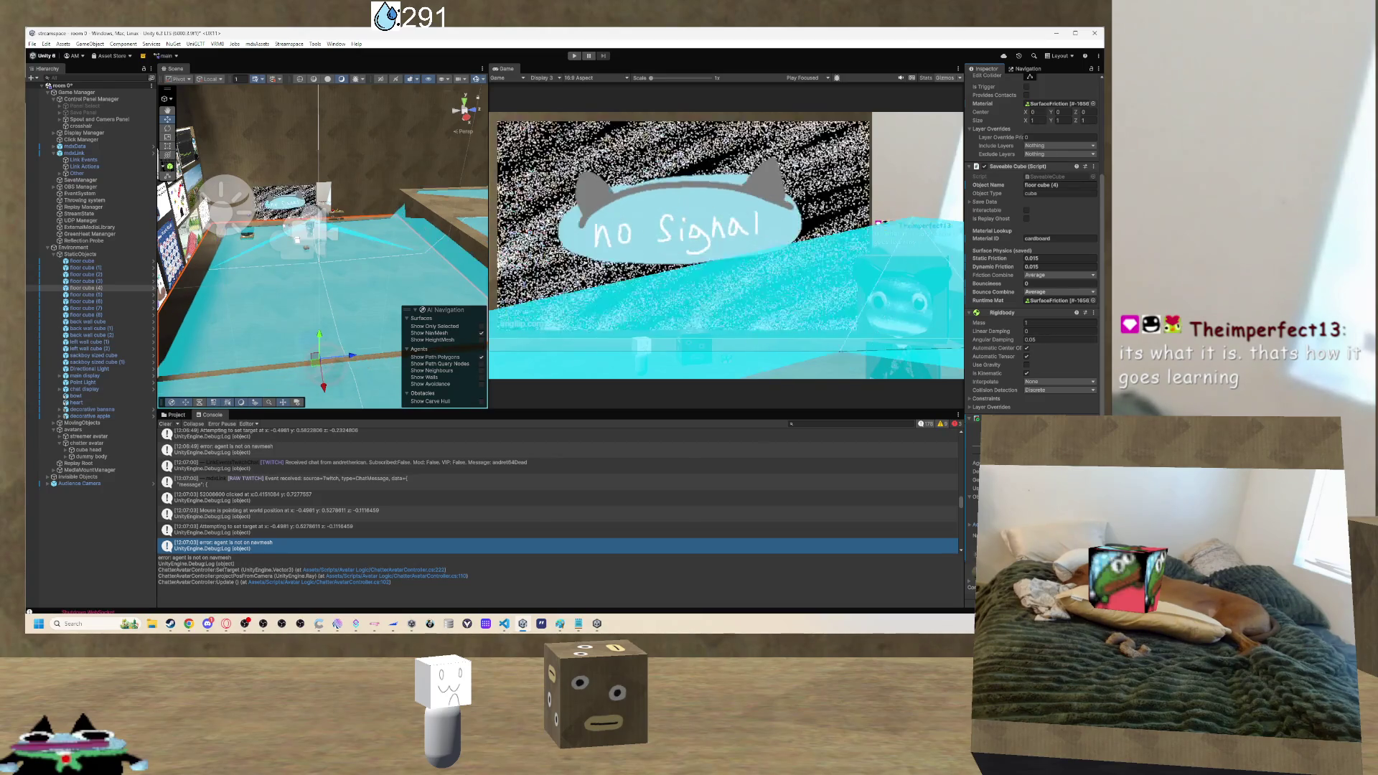
mouse_move(415, 276)
left_mouse_down()
mouse_move(612, 227)
mouse_move(660, 234)
left_mouse_up()
mouse_move(330, 237)
left_mouse_down()
mouse_move(516, 214)
mouse_move(295, 300)
mouse_move(378, 258)
mouse_move(391, 276)
mouse_move(430, 271)
mouse_move(349, 225)
mouse_move(518, 252)
mouse_move(506, 215)
mouse_move(502, 316)
mouse_move(343, 274)
left_mouse_up()
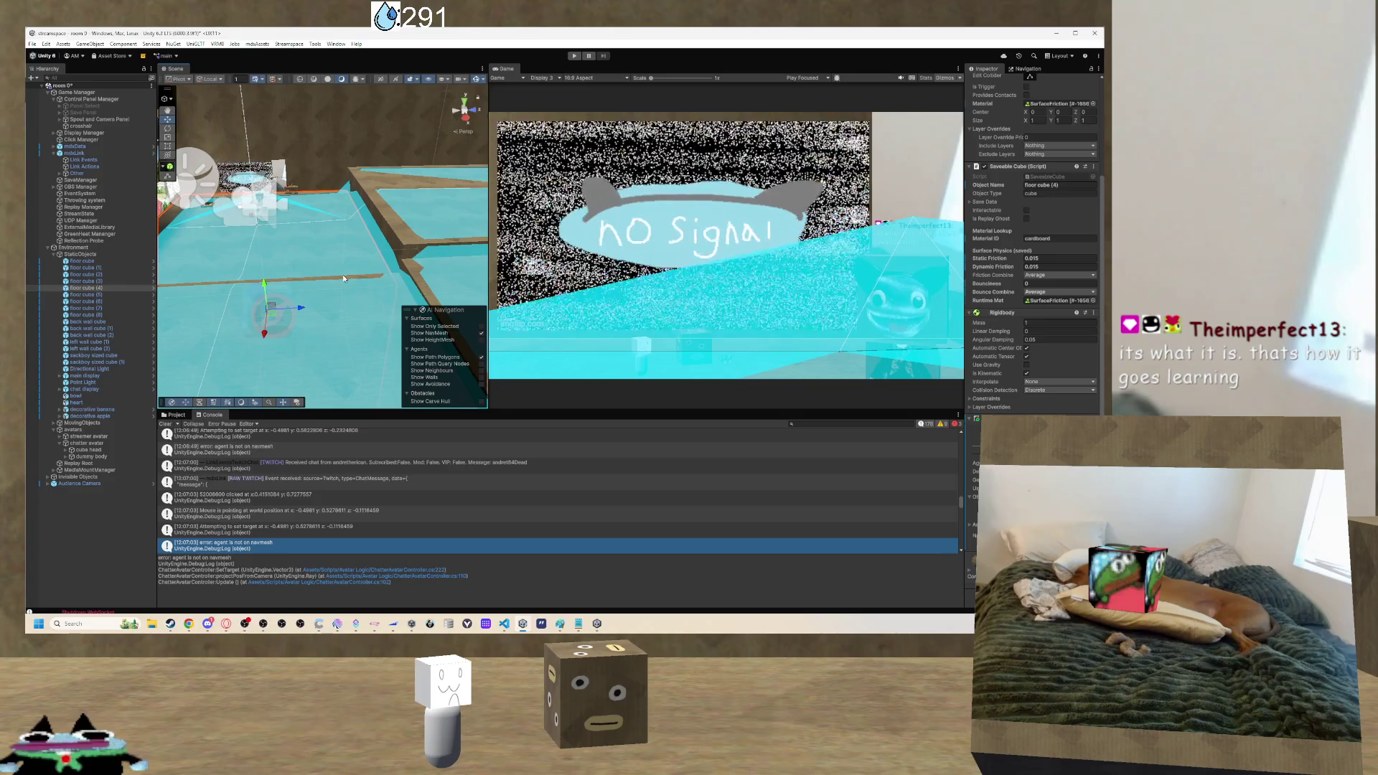
mouse_move(342, 274)
left_mouse_down()
mouse_move(320, 218)
mouse_move(352, 230)
mouse_move(440, 210)
mouse_move(348, 217)
left_mouse_up()
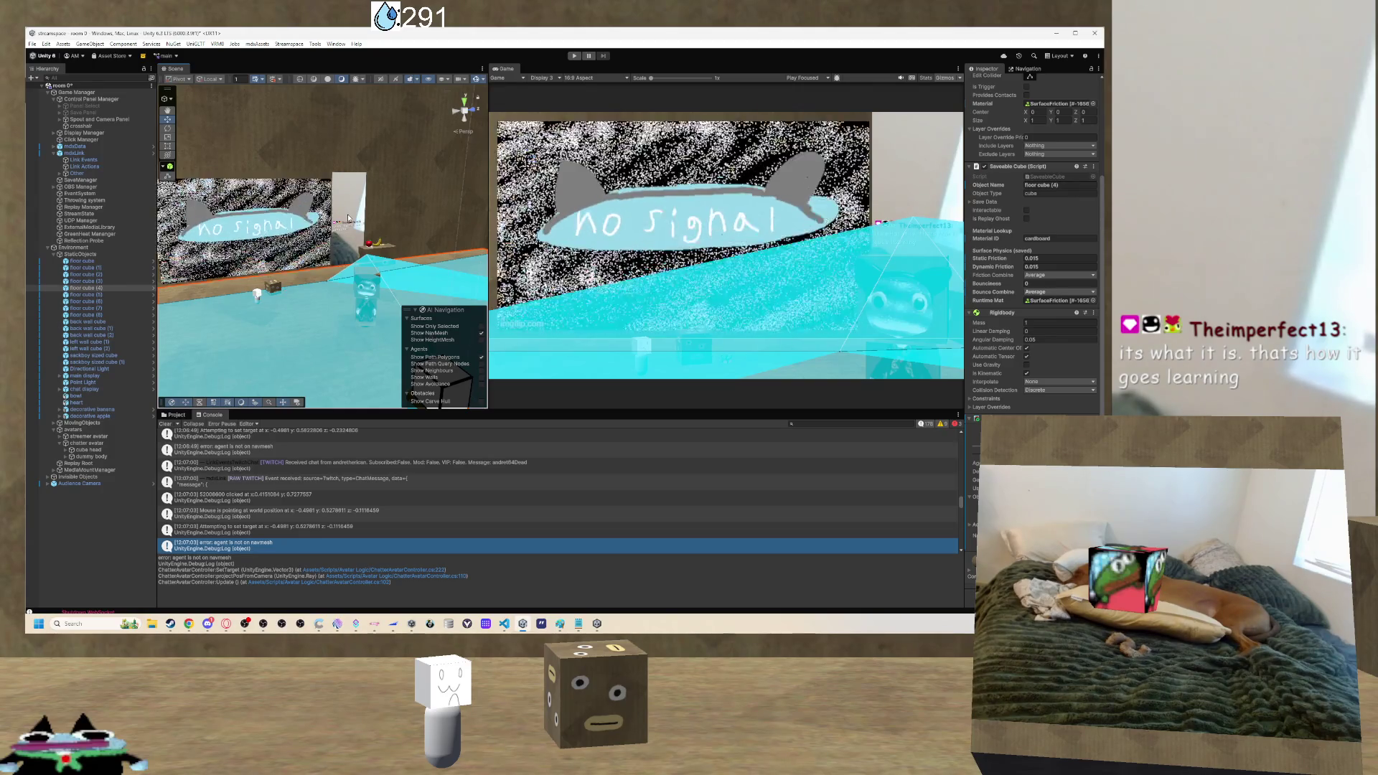
mouse_move(348, 217)
left_mouse_down()
mouse_move(423, 274)
mouse_move(187, 264)
mouse_move(311, 224)
mouse_move(427, 310)
mouse_move(359, 296)
mouse_move(369, 323)
mouse_move(402, 315)
mouse_move(329, 307)
mouse_move(344, 305)
left_mouse_up()
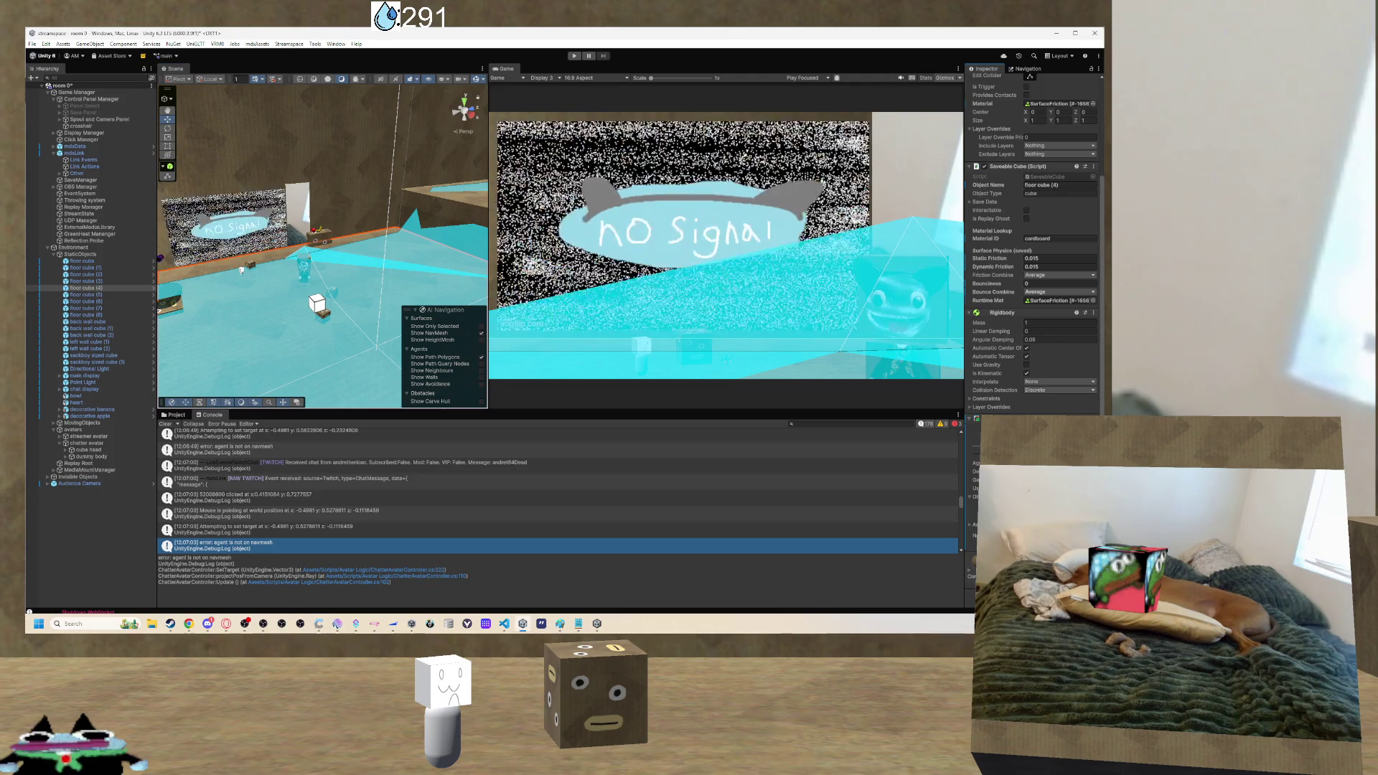
left_click_drag(398, 254, 359, 290)
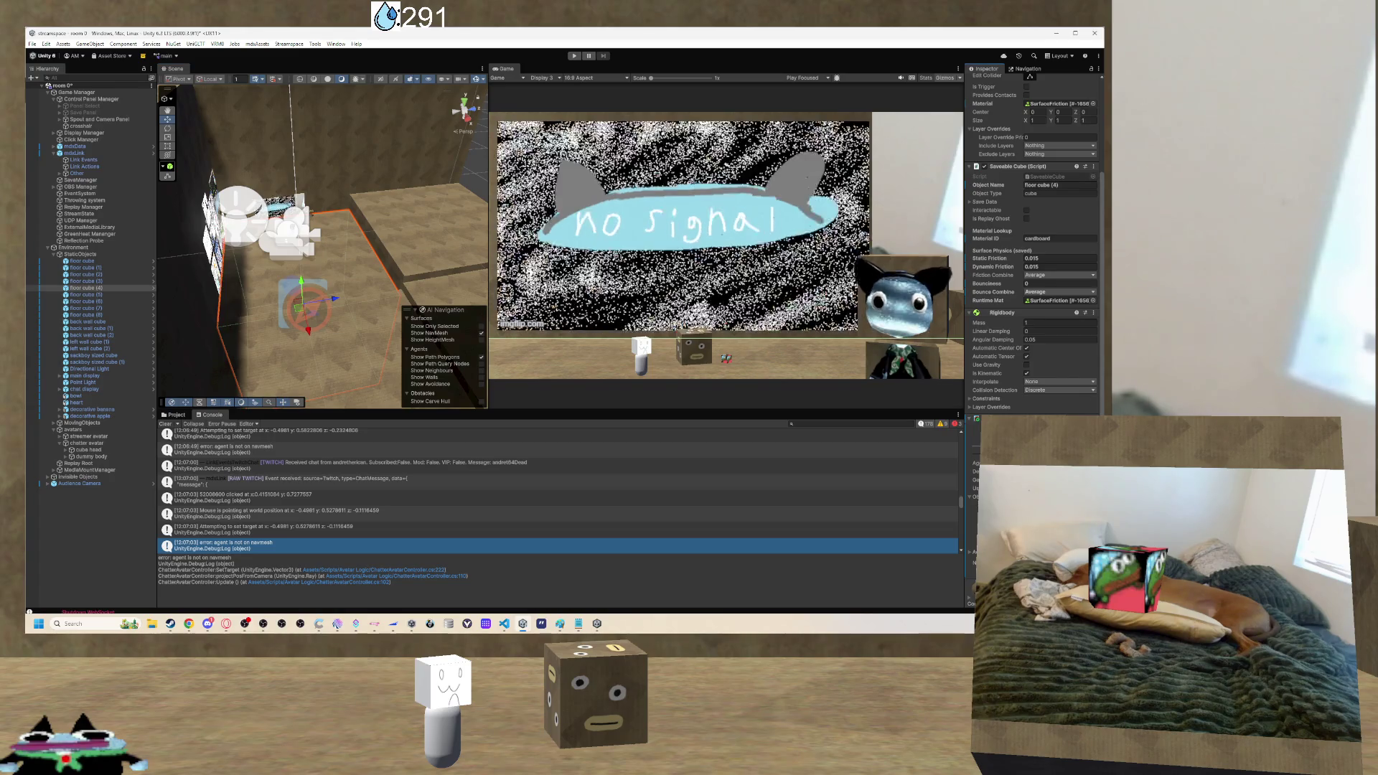
left_click_drag(359, 290, 358, 234)
scroll(358, 234, "down", 5)
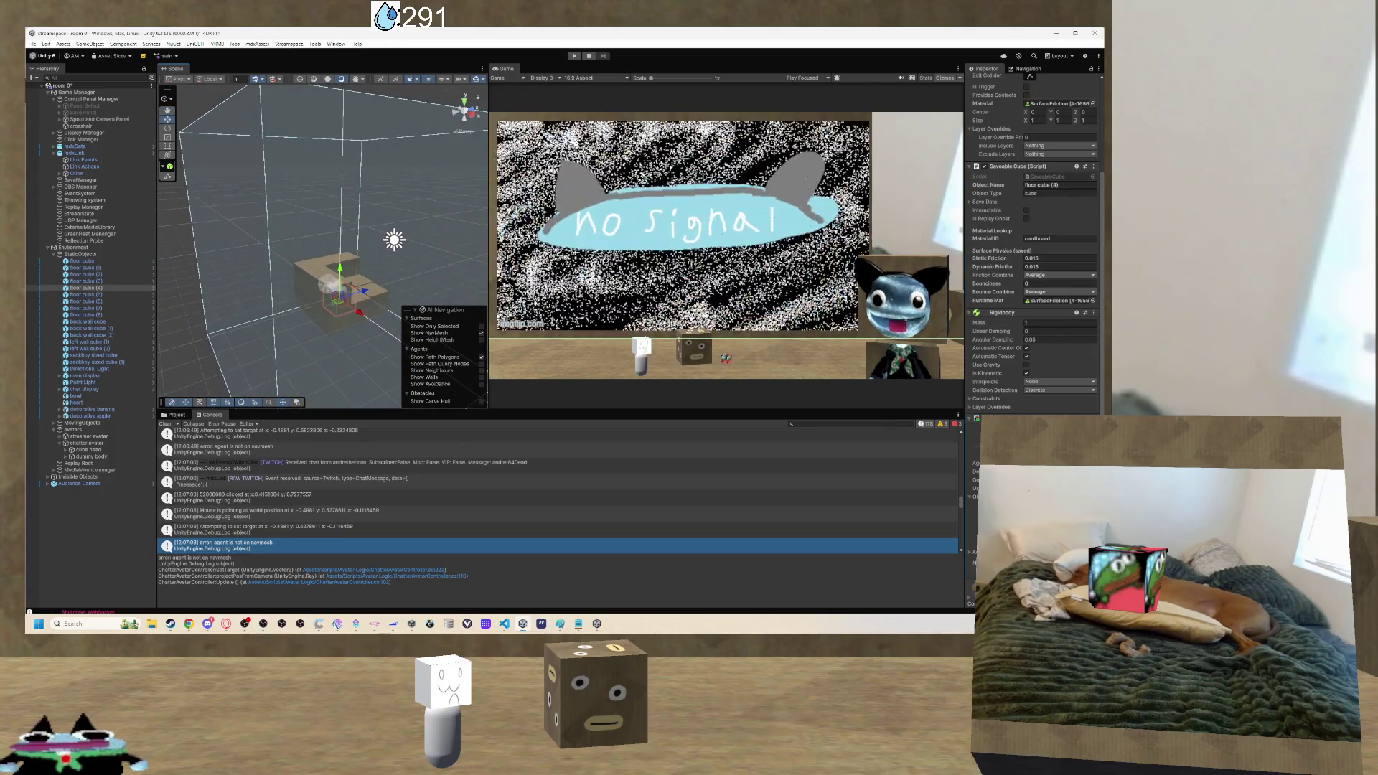
scroll(1033, 237, "down", 1)
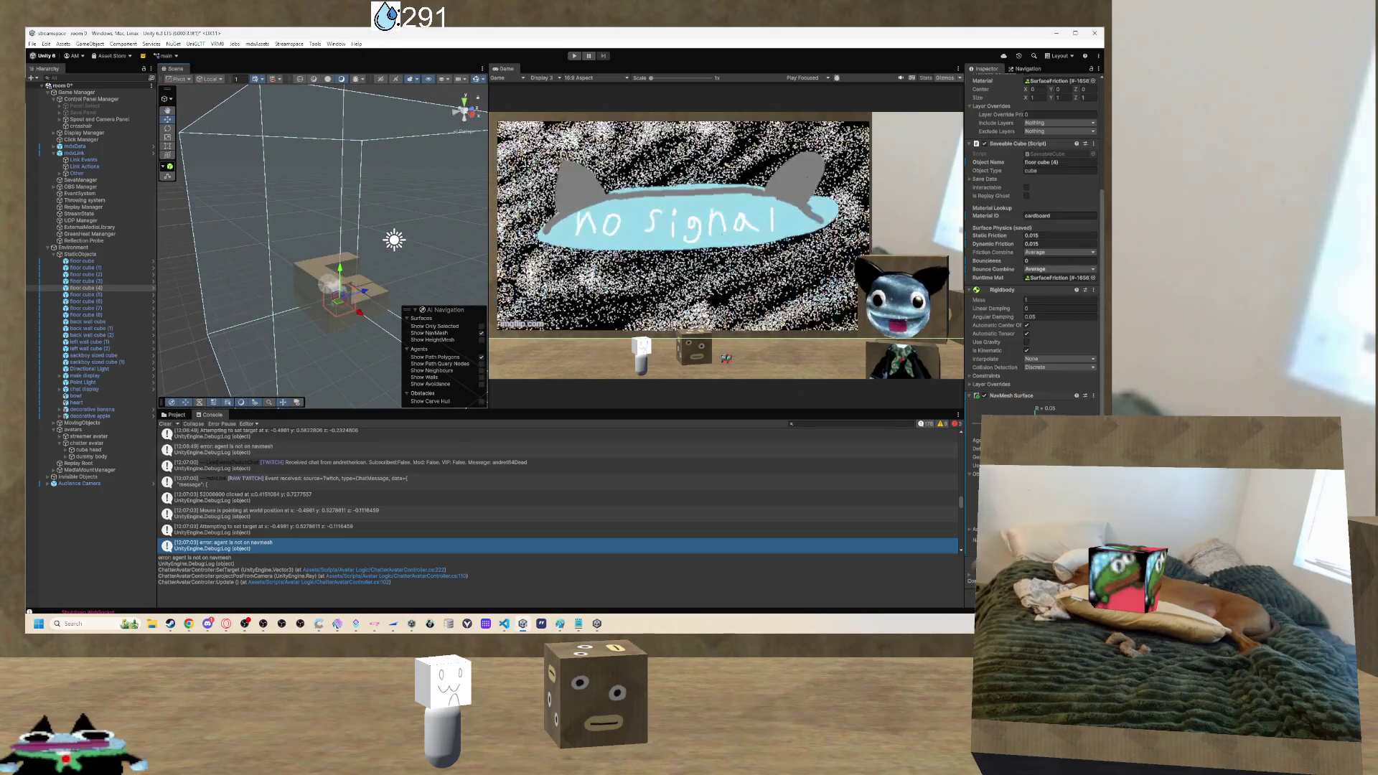
scroll(401, 274, "up", 5)
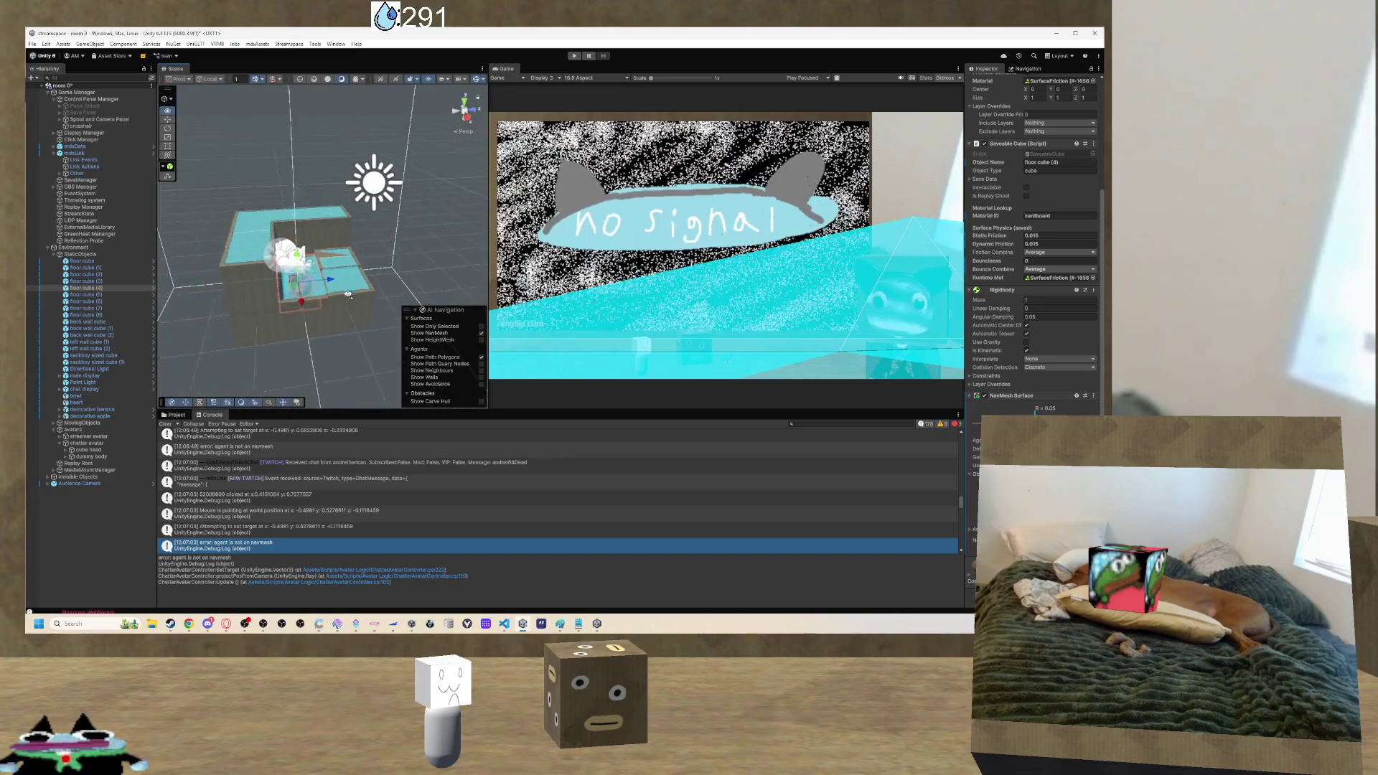
scroll(347, 294, "down", 4)
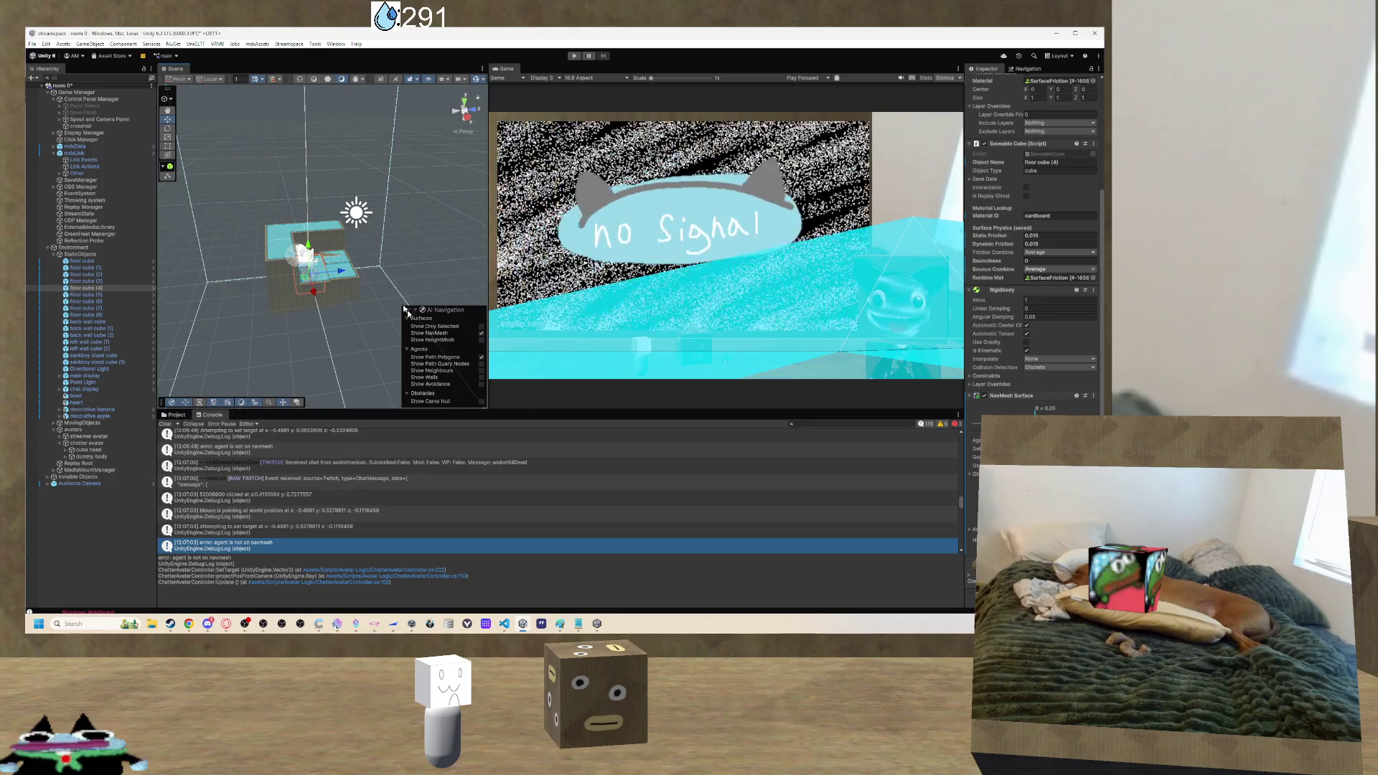
Orbit past the No Signal wall and raised floor edge to a wide room view.
mouse_move(339, 213)
left_mouse_down()
mouse_move(368, 191)
mouse_move(854, 297)
left_mouse_up()
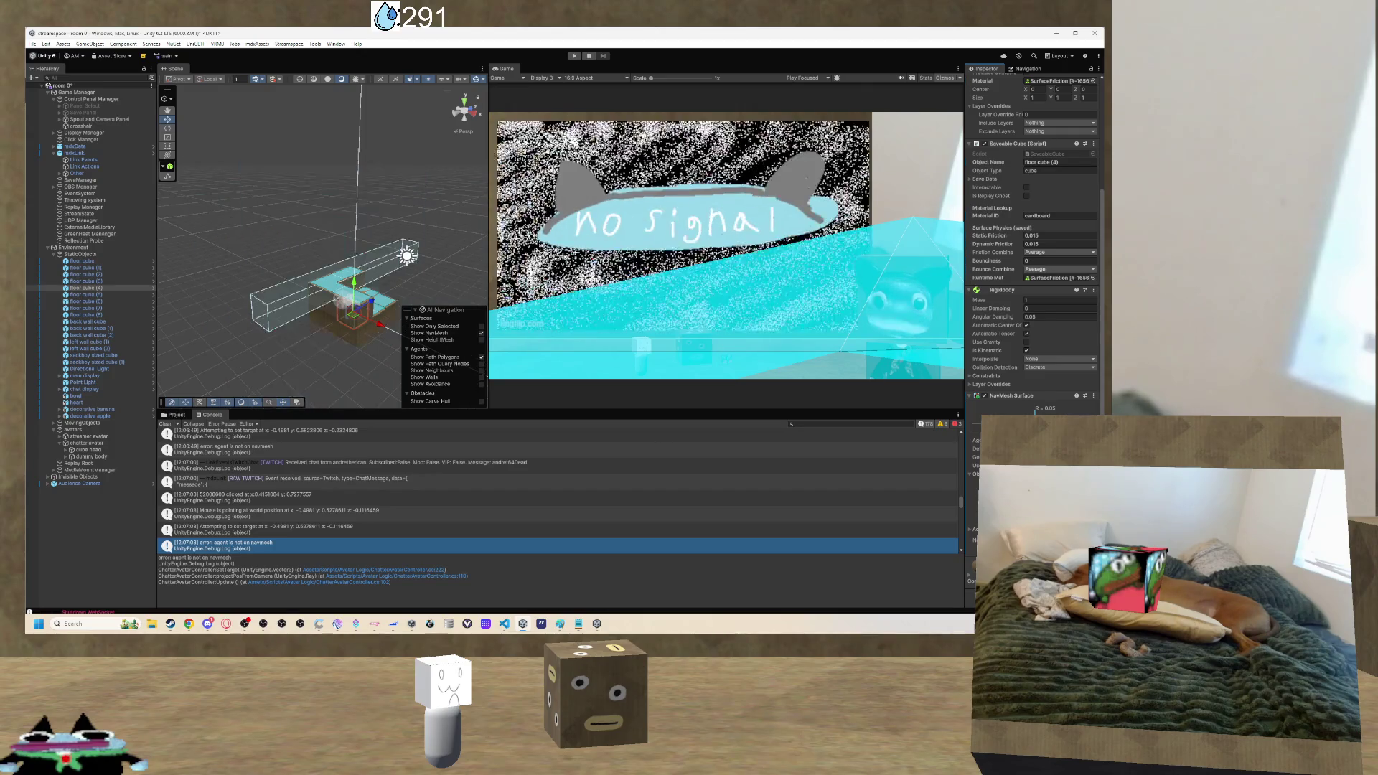
left_click_drag(316, 287, 259, 265)
scroll(260, 266, "up", 5)
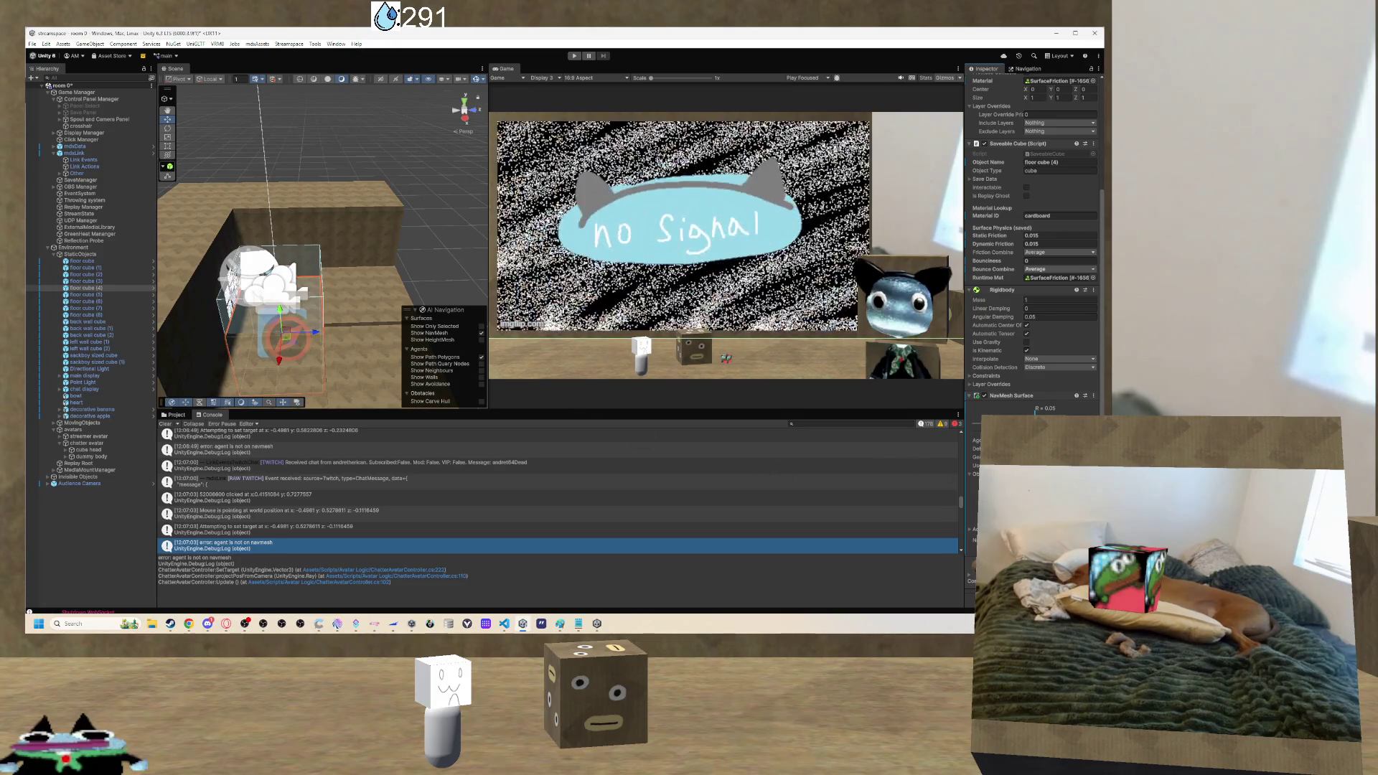
scroll(272, 359, "down", 5)
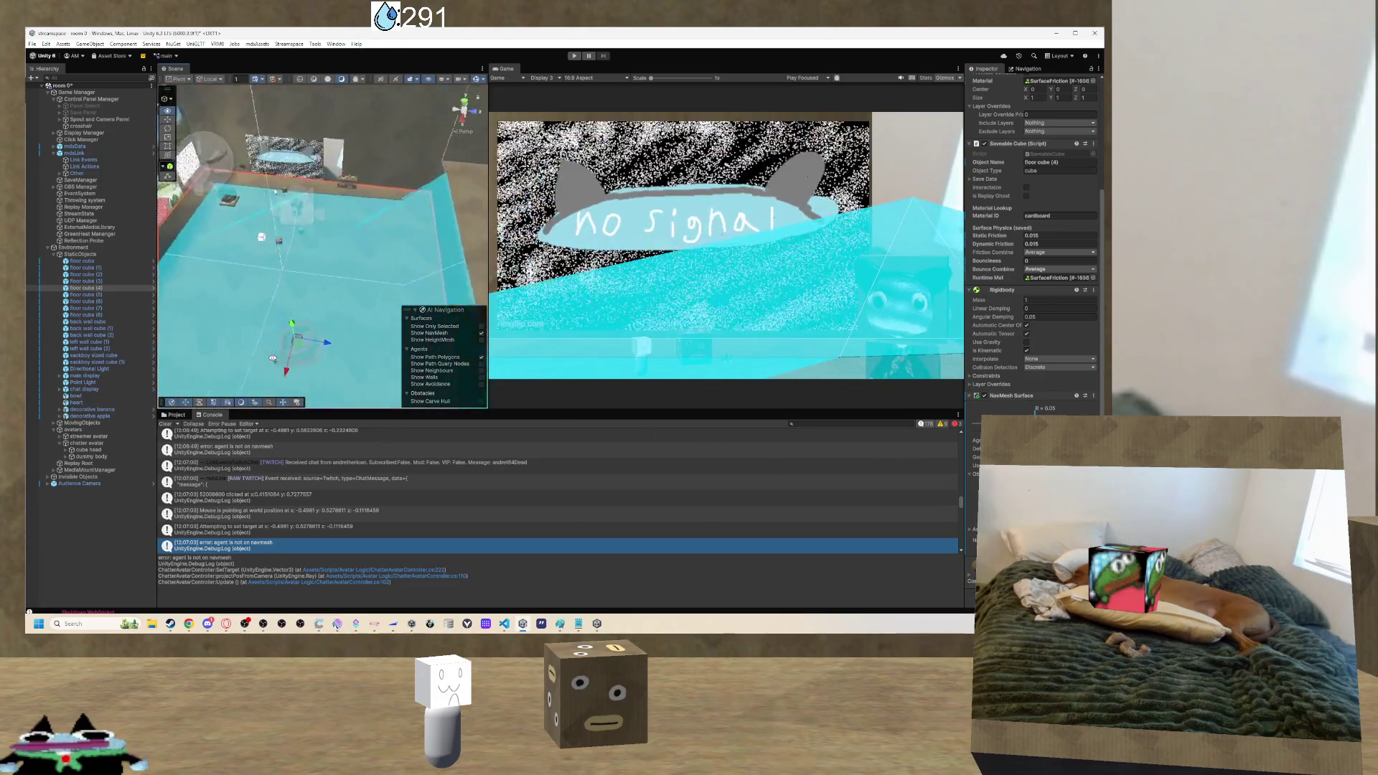
mouse_move(273, 358)
left_mouse_down()
mouse_move(401, 310)
mouse_move(280, 317)
mouse_move(416, 325)
left_mouse_up()
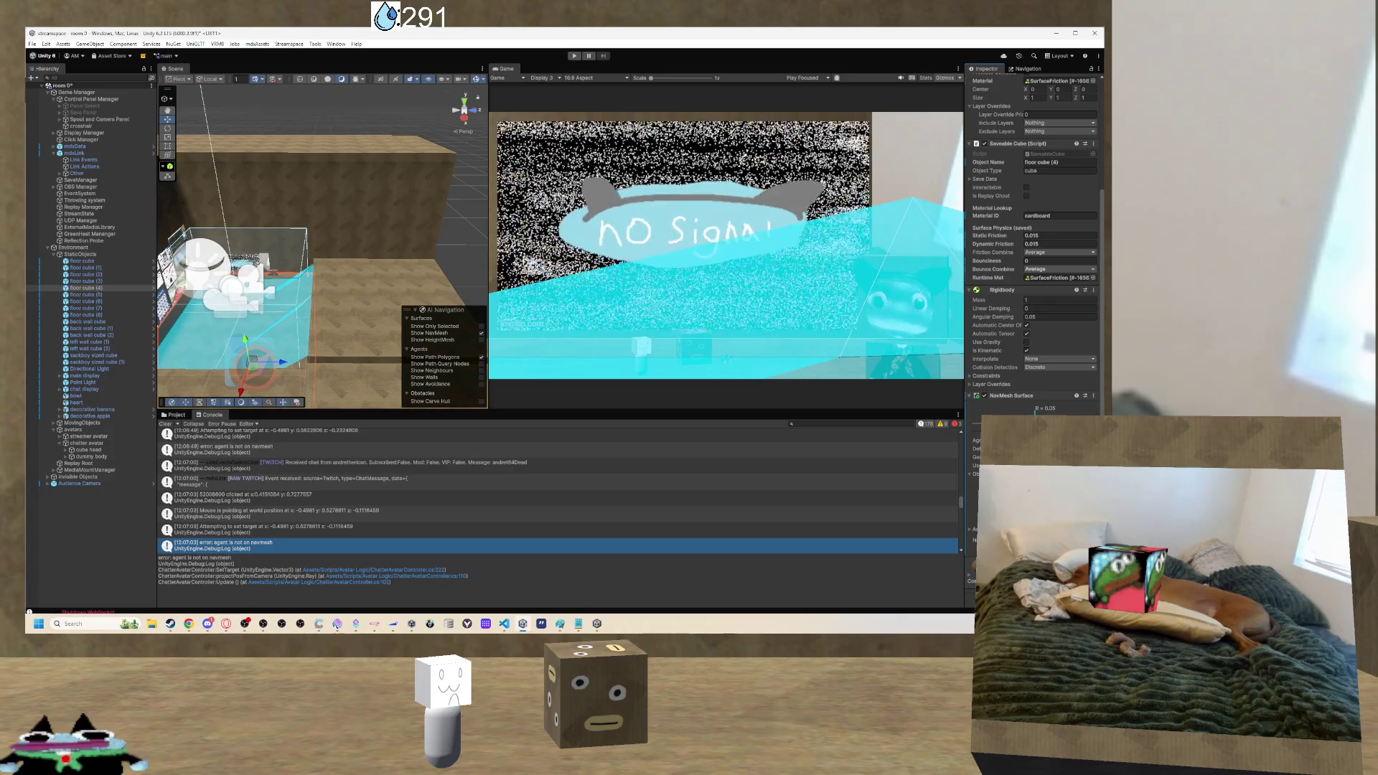
mouse_move(327, 303)
left_mouse_down()
mouse_move(345, 308)
mouse_move(323, 305)
left_mouse_up()
left_click_drag(445, 242, 301, 227)
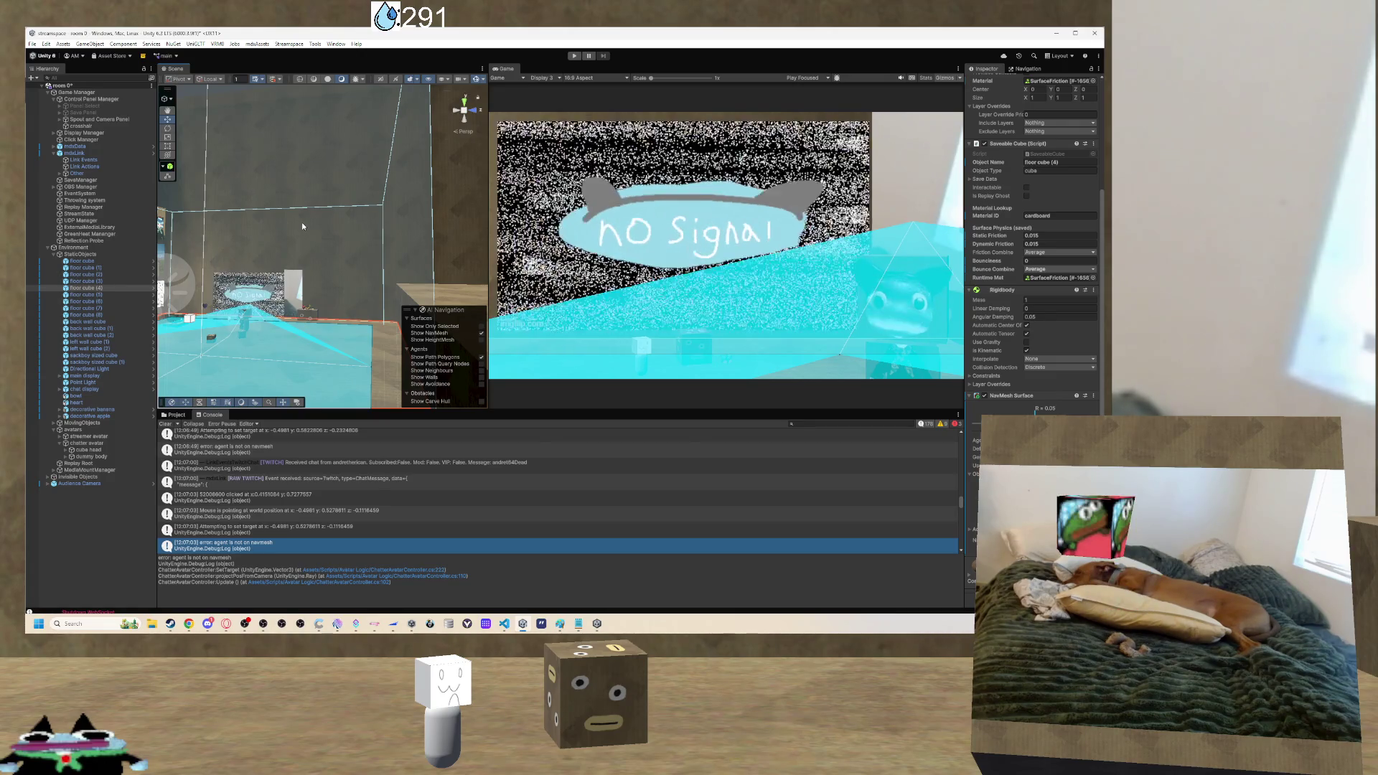
mouse_move(302, 221)
left_mouse_down()
mouse_move(330, 230)
mouse_move(267, 311)
mouse_move(434, 337)
mouse_move(197, 312)
mouse_move(442, 289)
mouse_move(316, 301)
mouse_move(345, 316)
left_mouse_up()
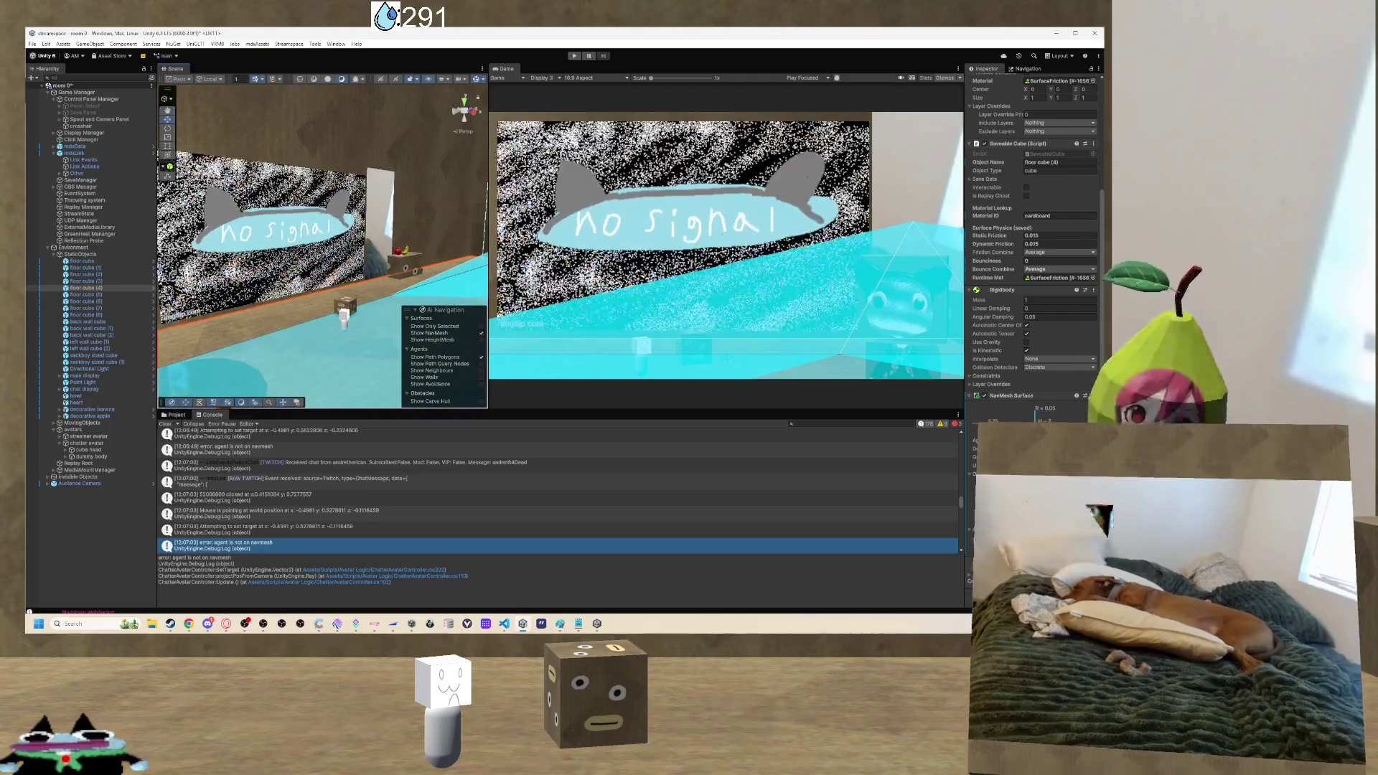
mouse_move(344, 215)
left_mouse_down()
mouse_move(454, 247)
mouse_move(415, 228)
mouse_move(439, 223)
left_mouse_up()
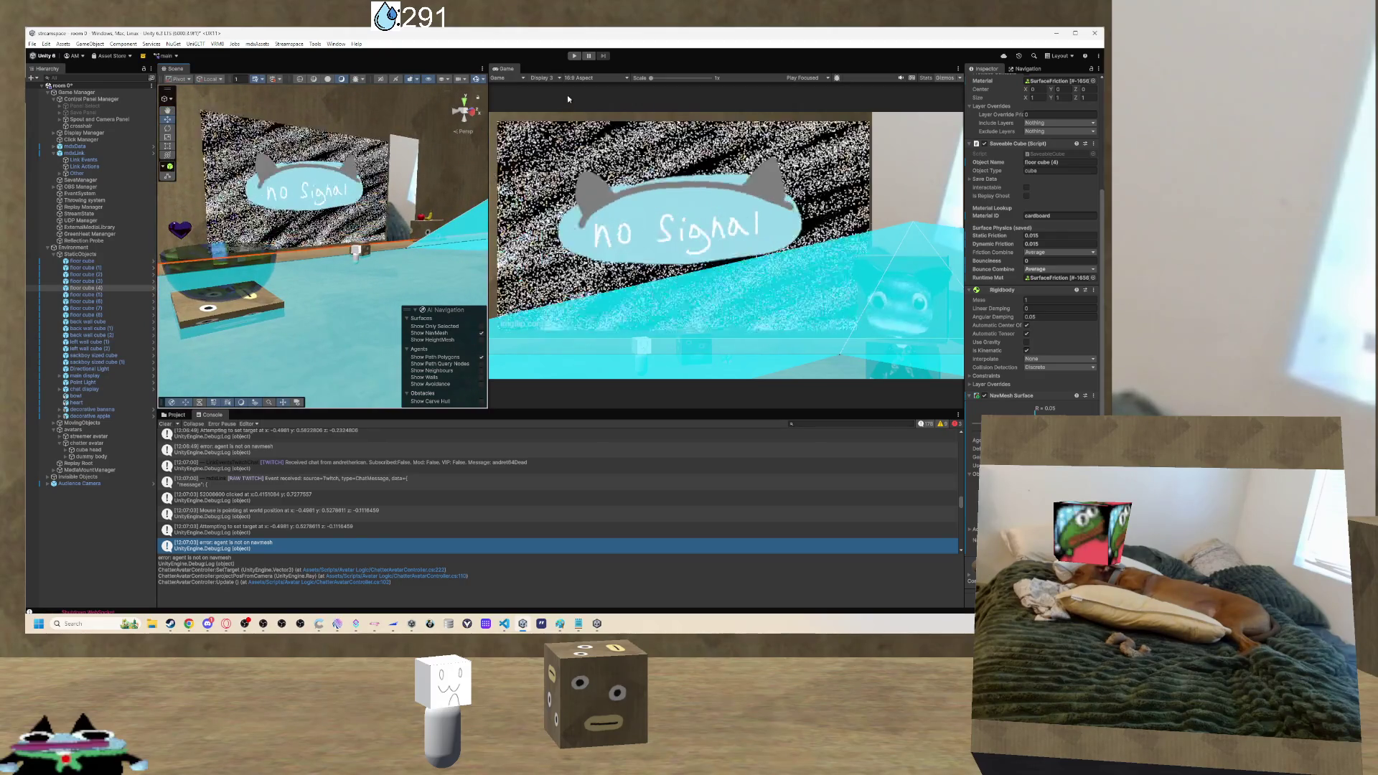
Run the scene in Play mode and view the cyan floor from above.
left_click(573, 55)
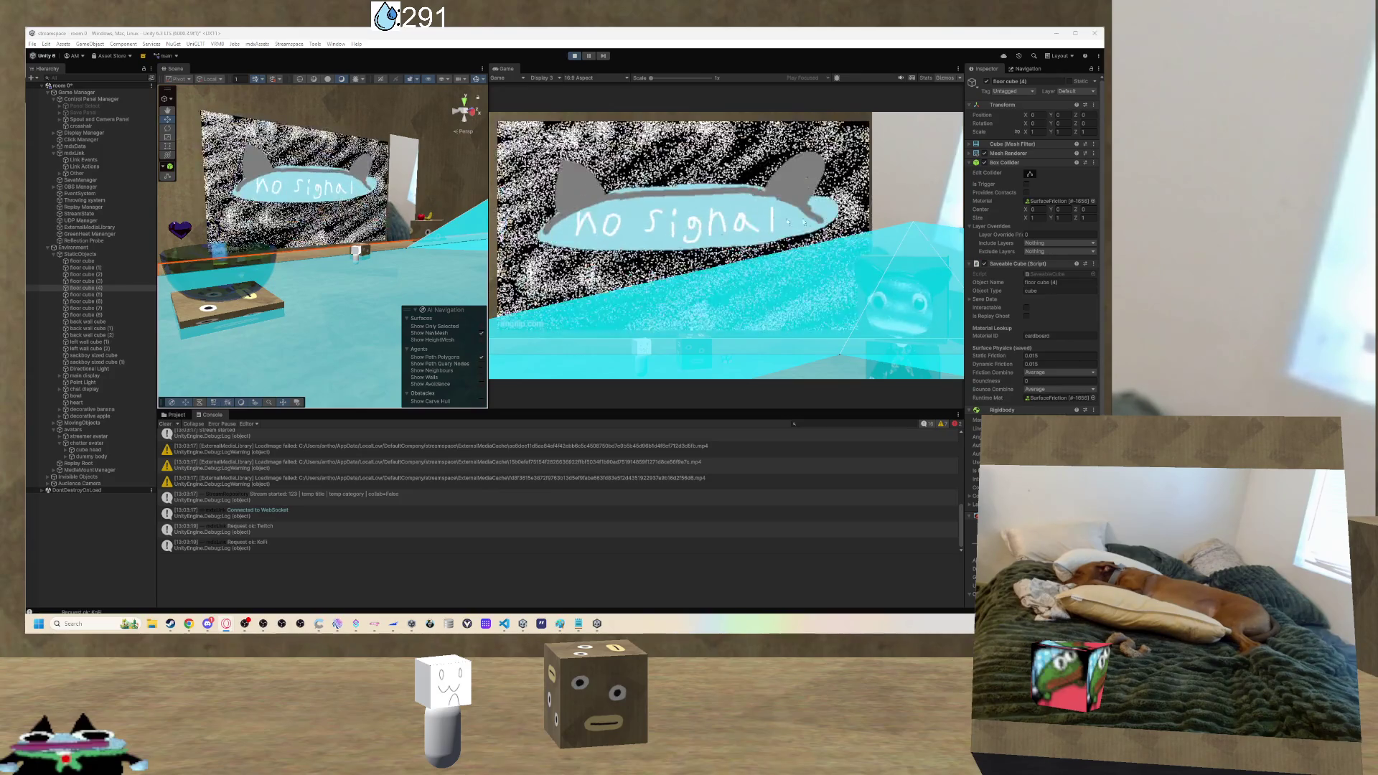
mouse_move(404, 237)
left_mouse_down()
mouse_move(382, 206)
mouse_move(467, 292)
mouse_move(463, 313)
left_mouse_up()
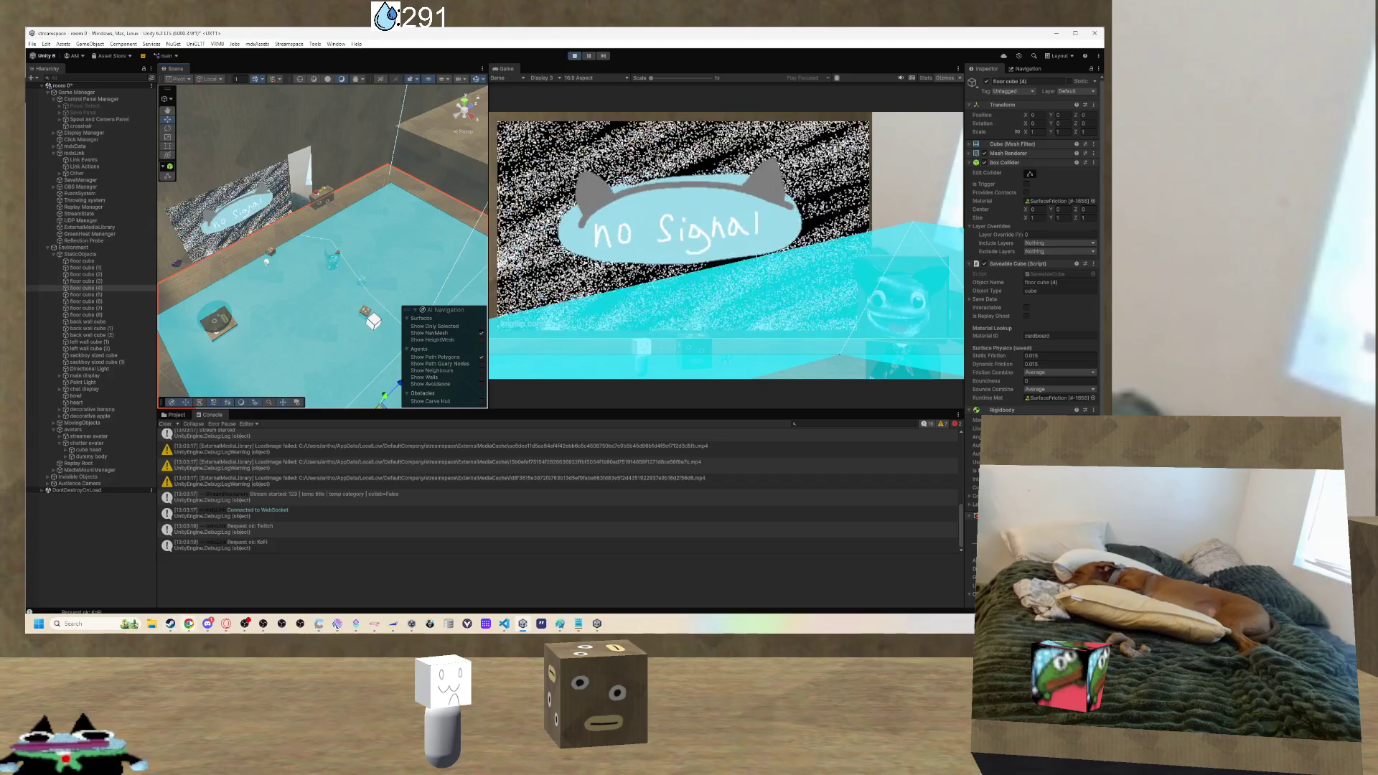
mouse_move(188, 623)
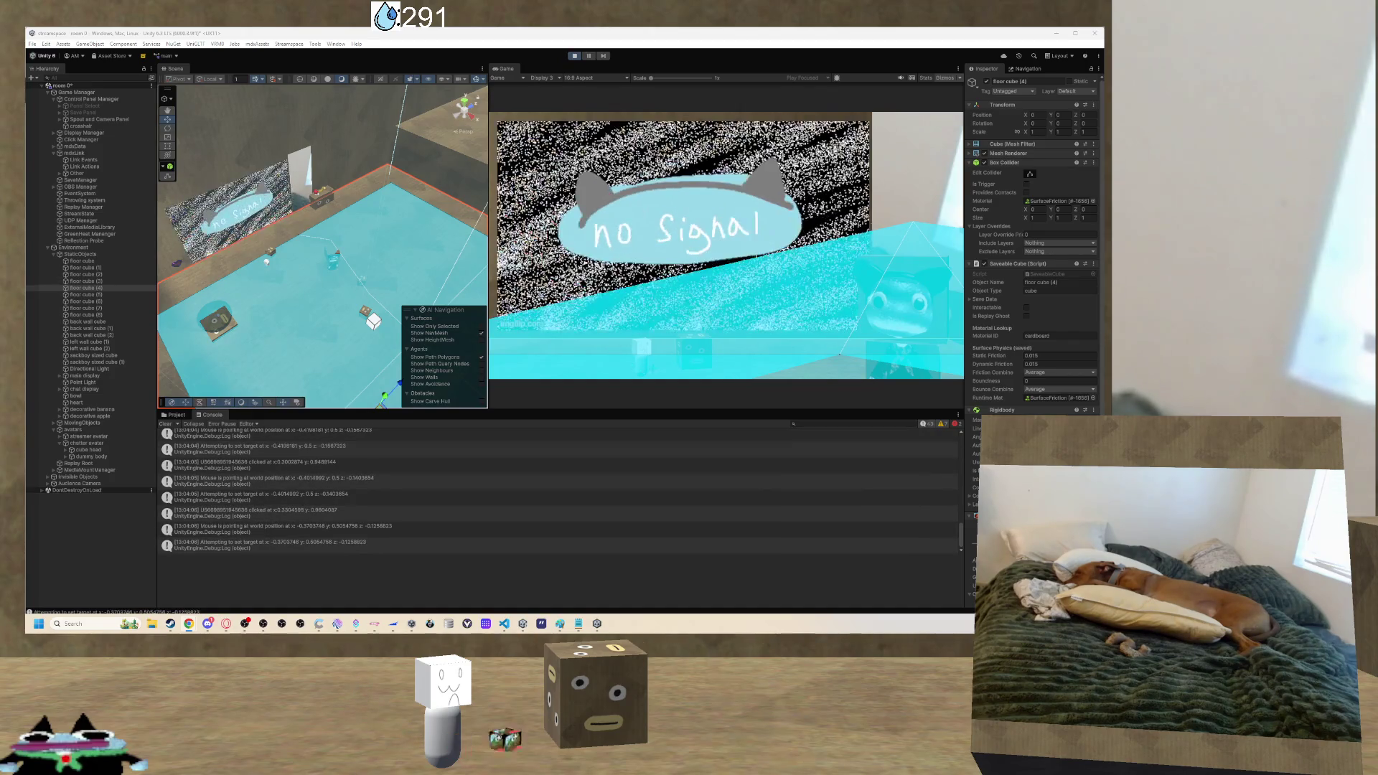
key("f")
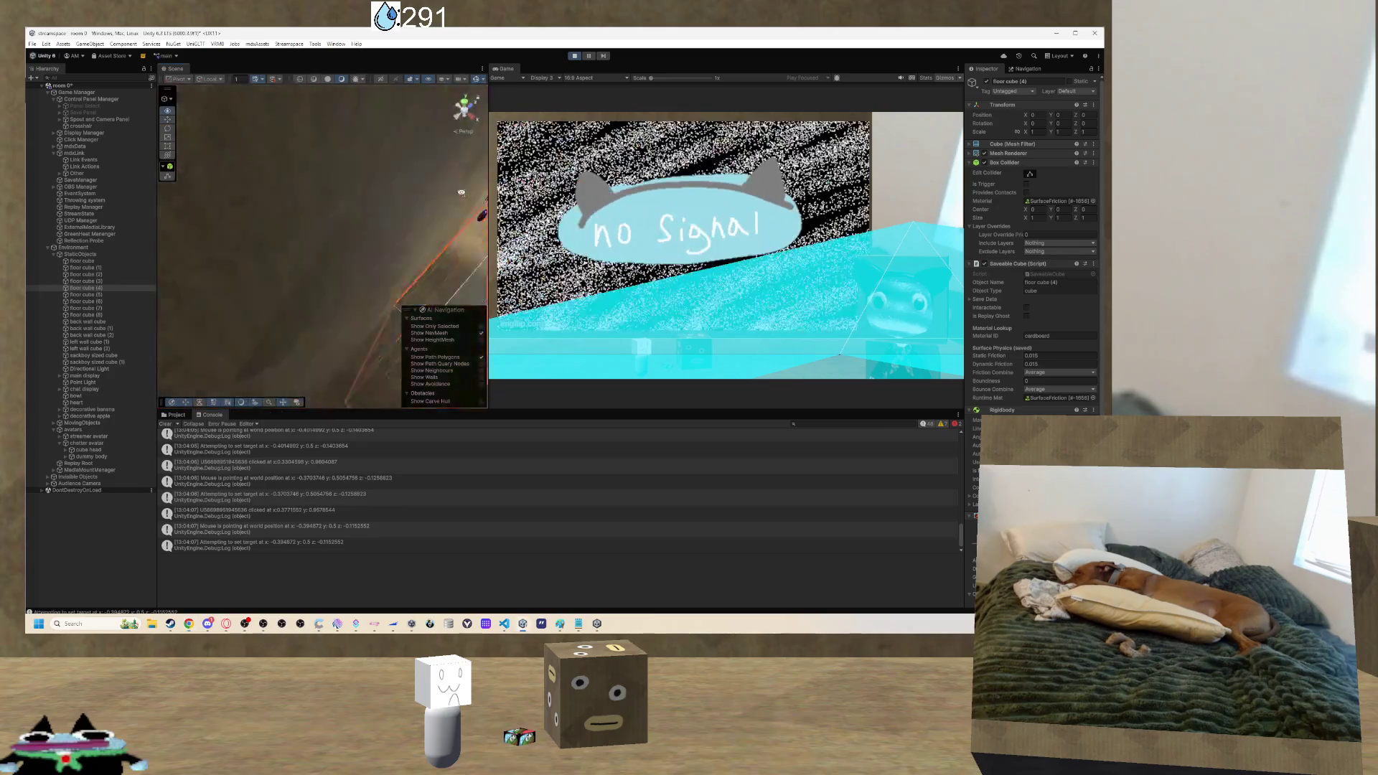
scroll(479, 94, "down", 5)
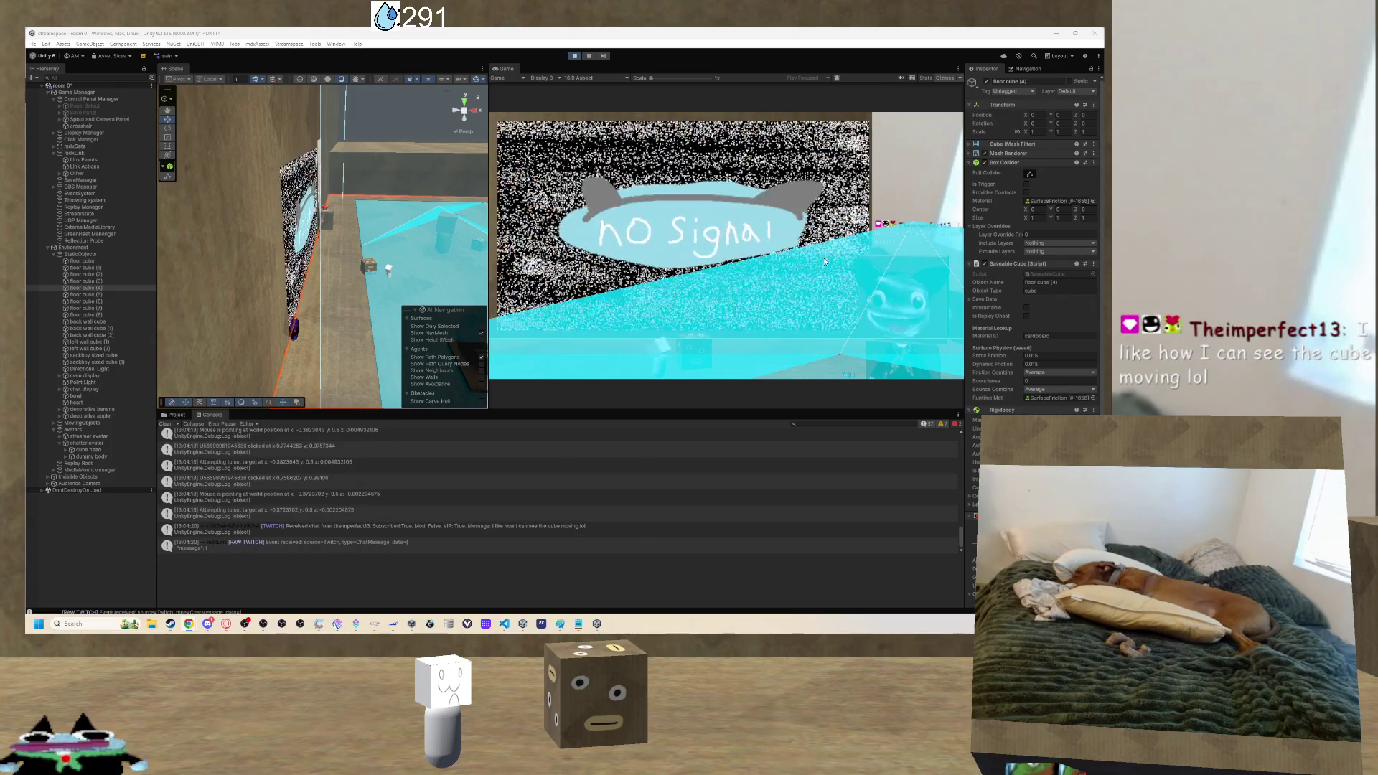
mouse_move(392, 231)
left_mouse_down()
mouse_move(313, 212)
mouse_move(793, 163)
mouse_move(401, 248)
mouse_move(337, 242)
mouse_move(743, 259)
mouse_move(373, 385)
left_mouse_up()
scroll(401, 248, "down", 2)
scroll(383, 245, "down", 2)
scroll(351, 243, "down", 2)
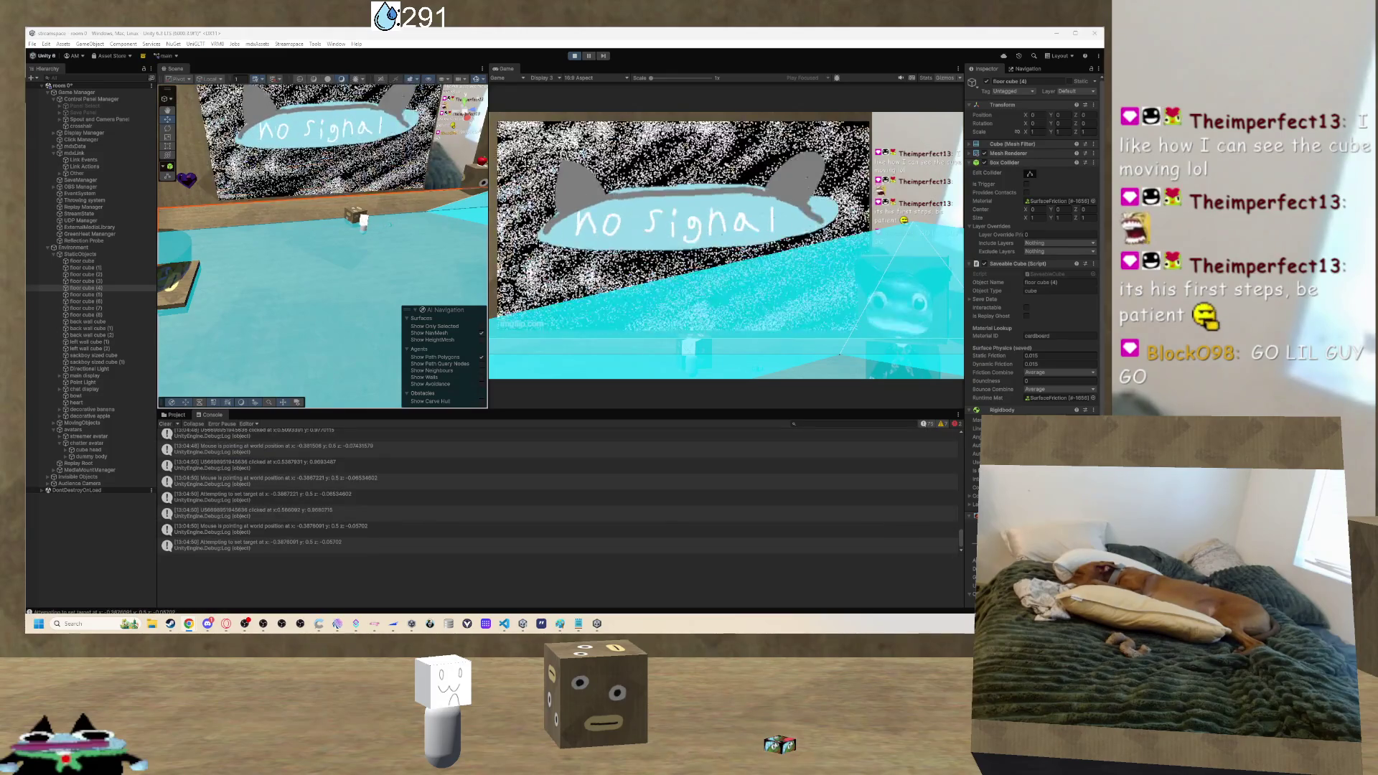
mouse_move(359, 194)
left_mouse_down()
mouse_move(343, 190)
mouse_move(467, 173)
left_mouse_up()
scroll(466, 173, "down", 5)
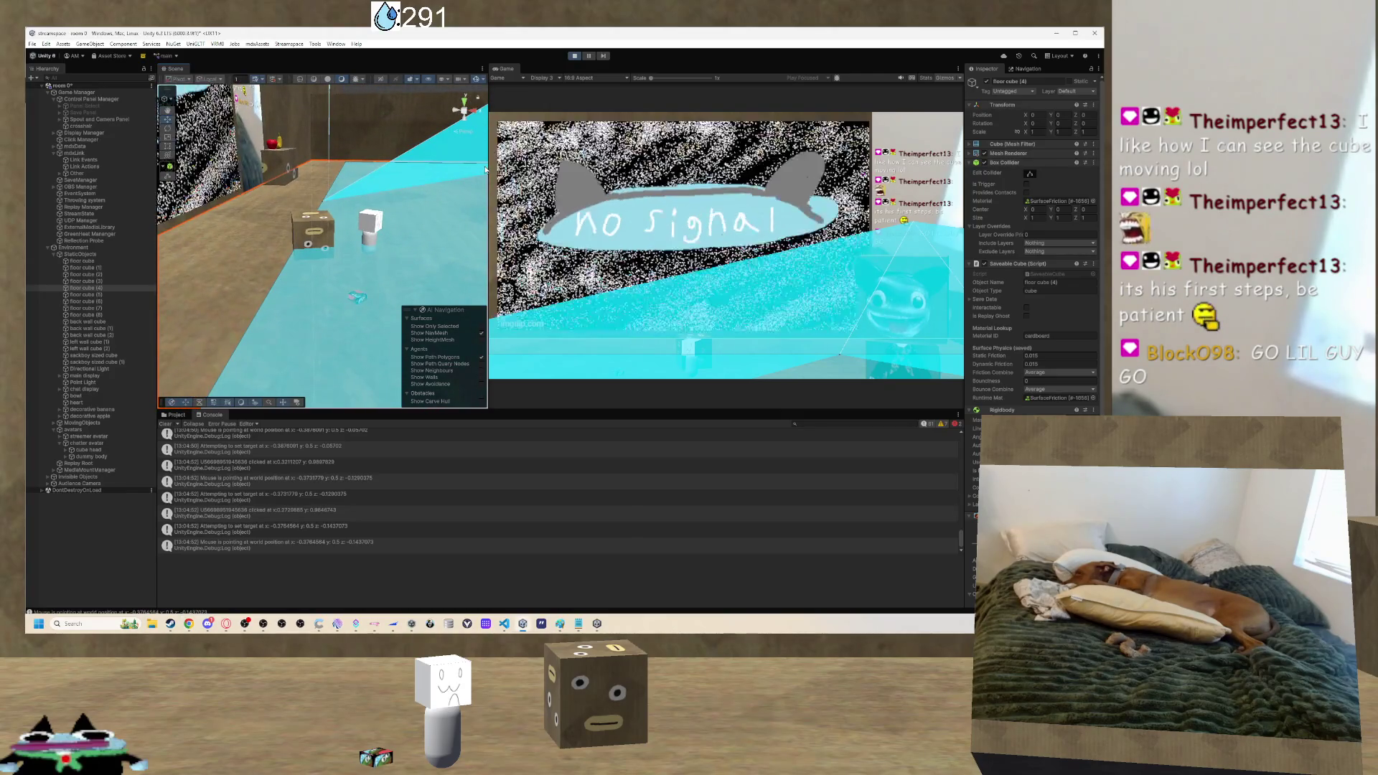
mouse_move(449, 210)
left_mouse_down()
mouse_move(377, 272)
mouse_move(351, 261)
left_mouse_up()
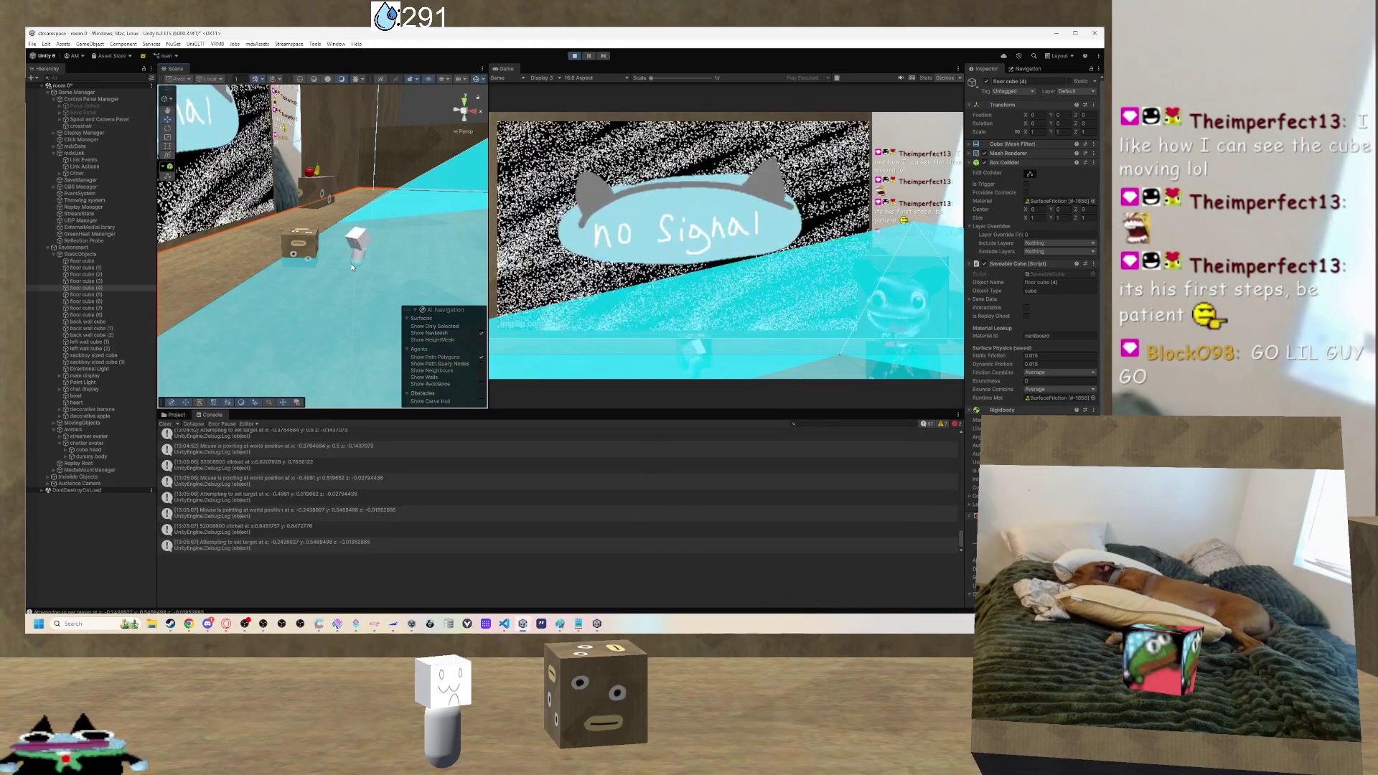
mouse_move(350, 263)
left_mouse_down()
mouse_move(394, 262)
mouse_move(363, 241)
mouse_move(404, 239)
mouse_move(293, 237)
mouse_move(439, 217)
mouse_move(413, 220)
mouse_move(427, 222)
mouse_move(391, 251)
mouse_move(409, 248)
mouse_move(310, 243)
left_mouse_up()
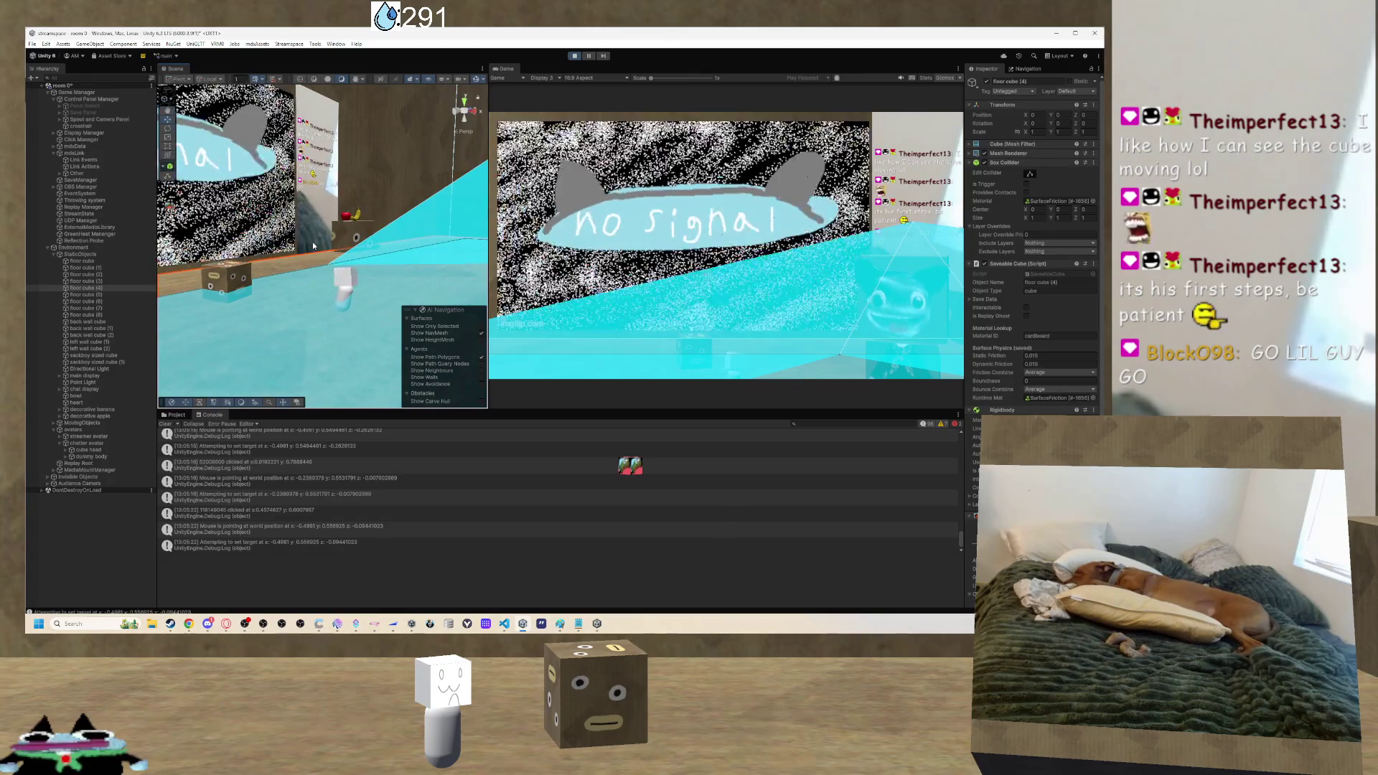